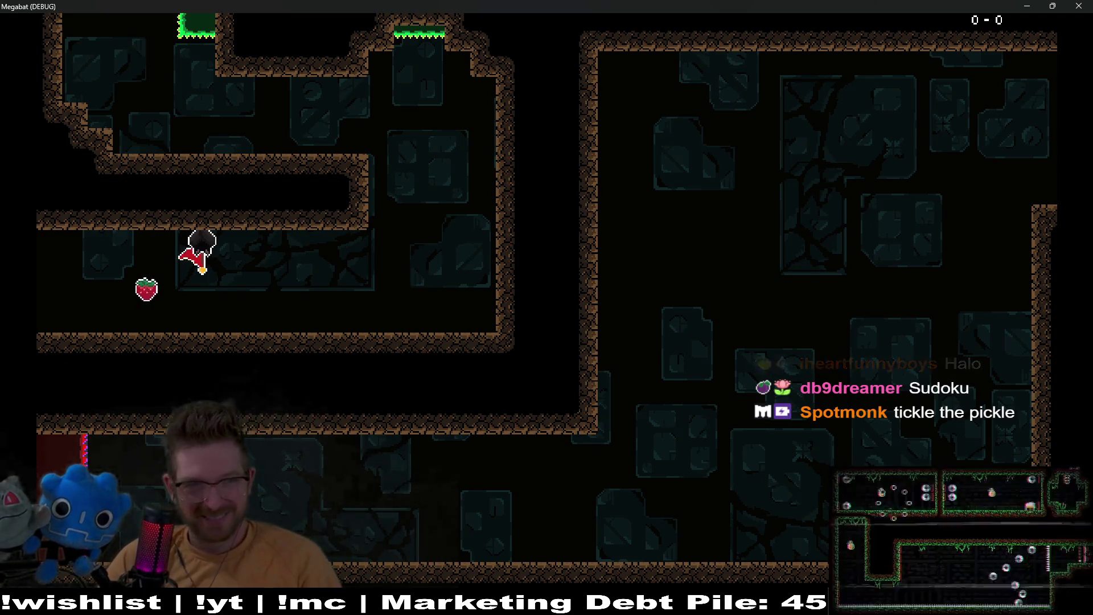
Fly the bat left to grab the strawberry, then past the lasers and across the ceiling
key(Left)
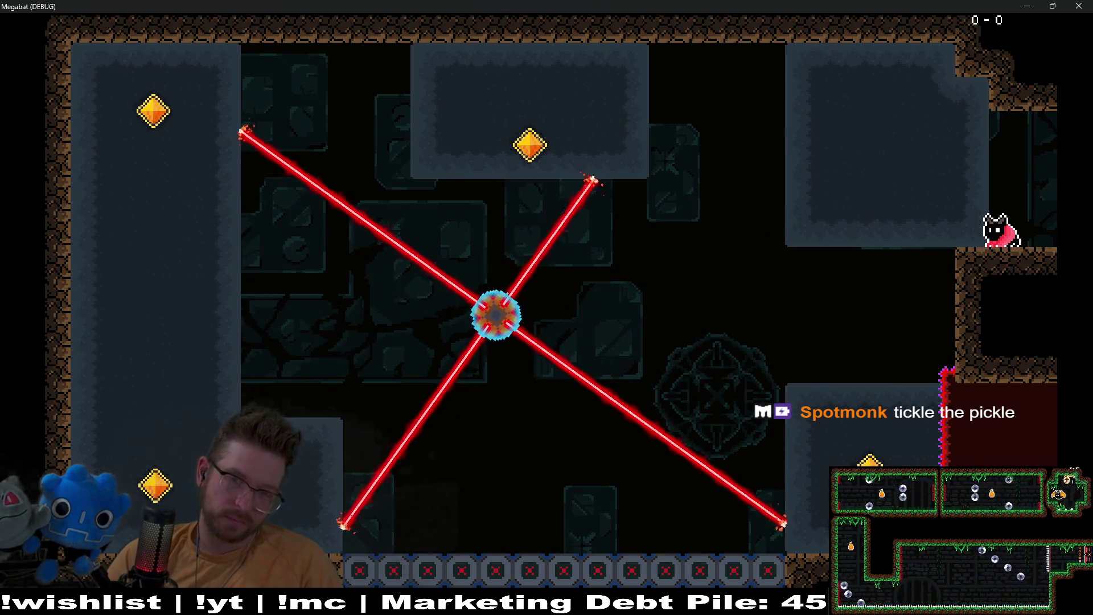
key(space)
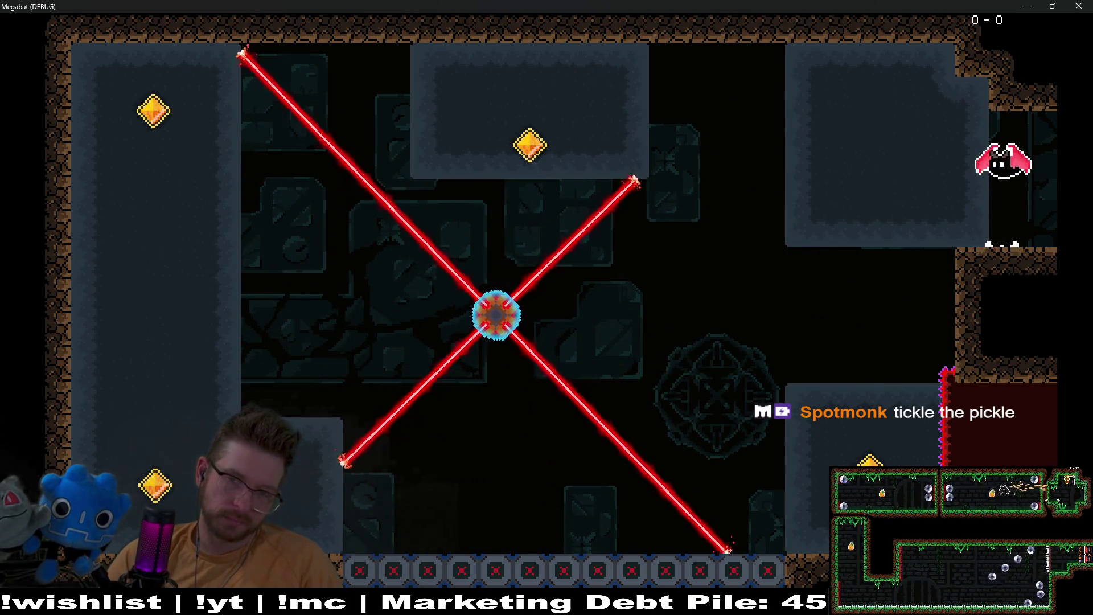
key(Left)
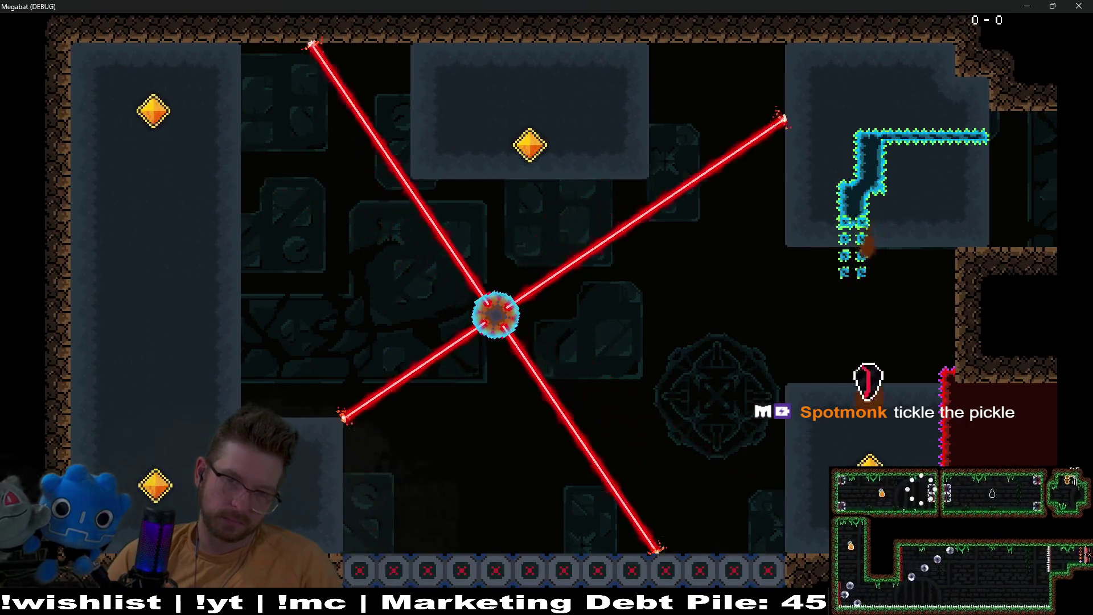
key(space)
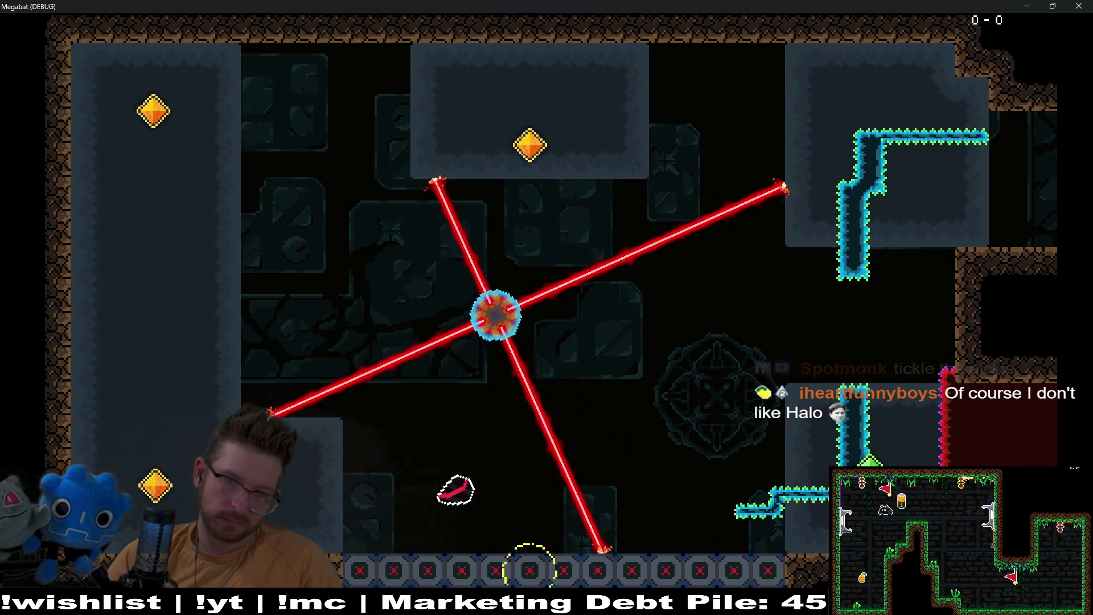
key(space)
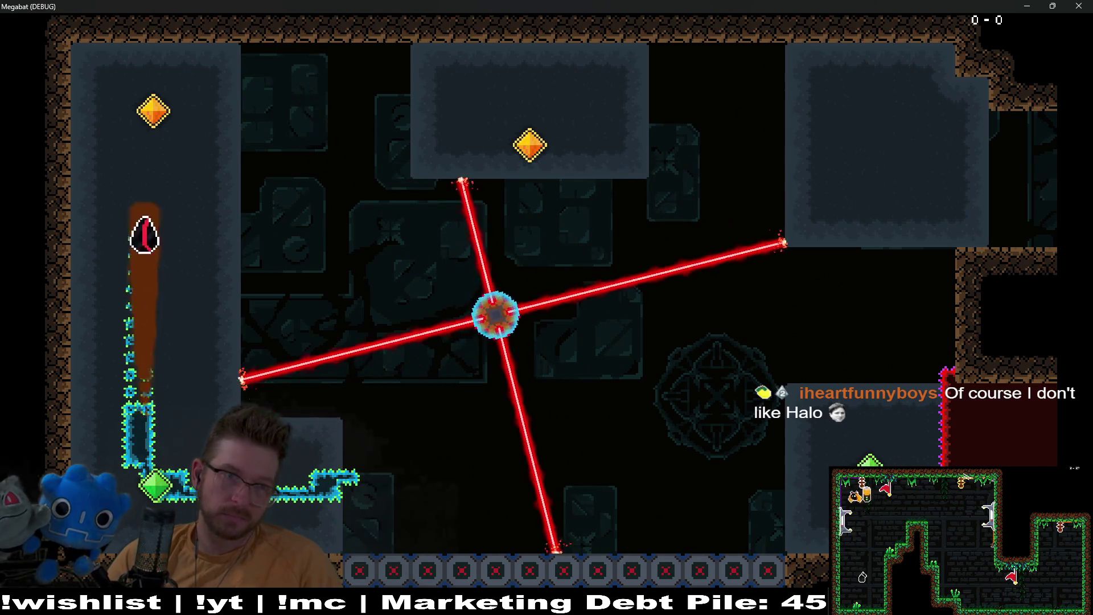
key(Right)
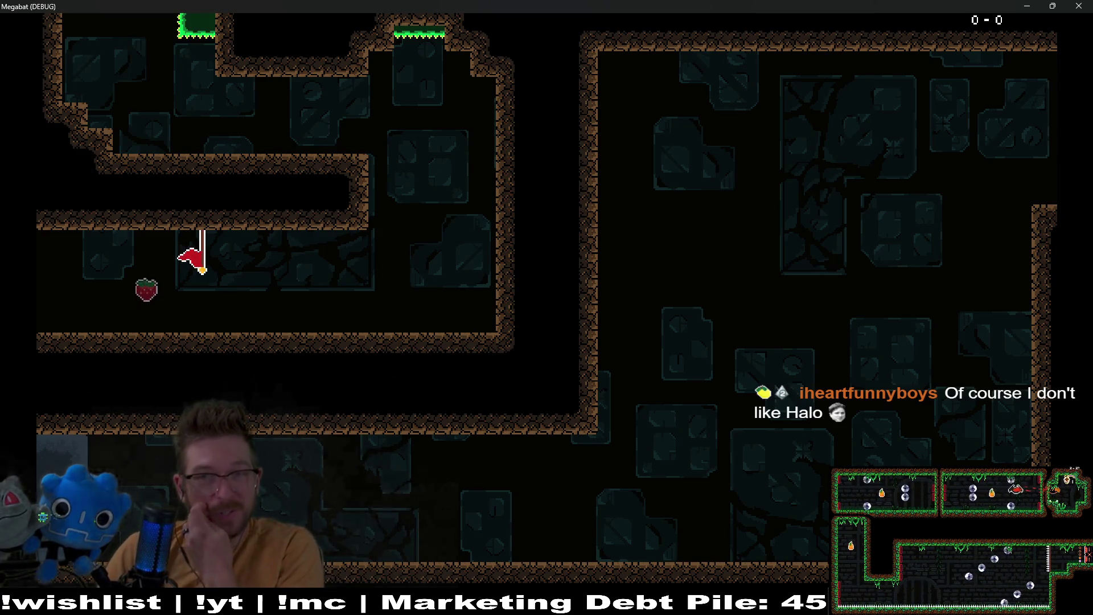
Close the playtest window and pan around the laser room in Level_3_24
click(1079, 6)
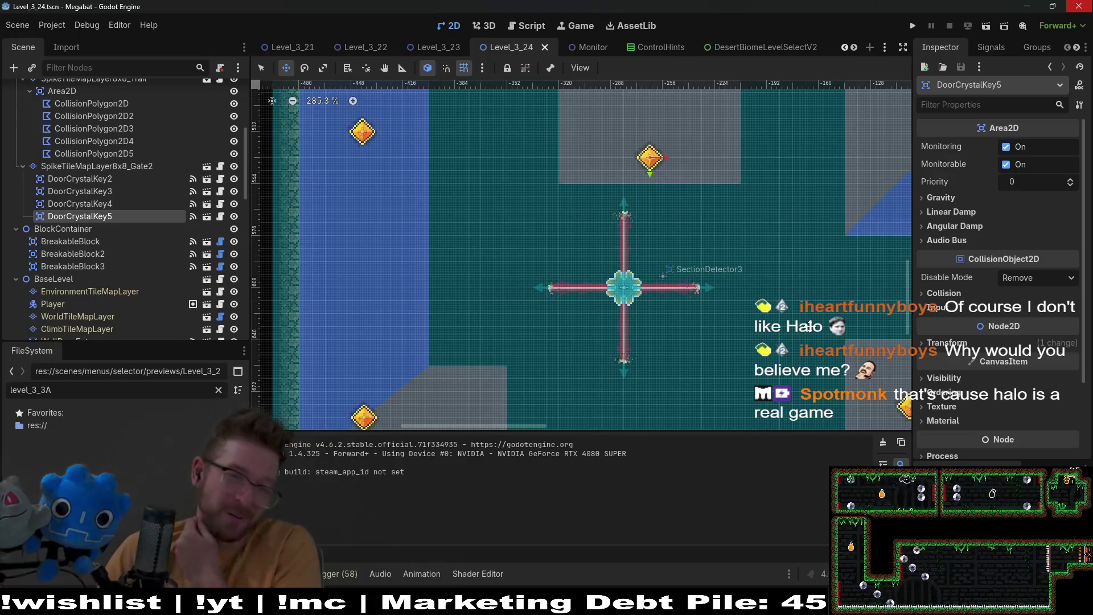
drag(748, 385, 703, 337)
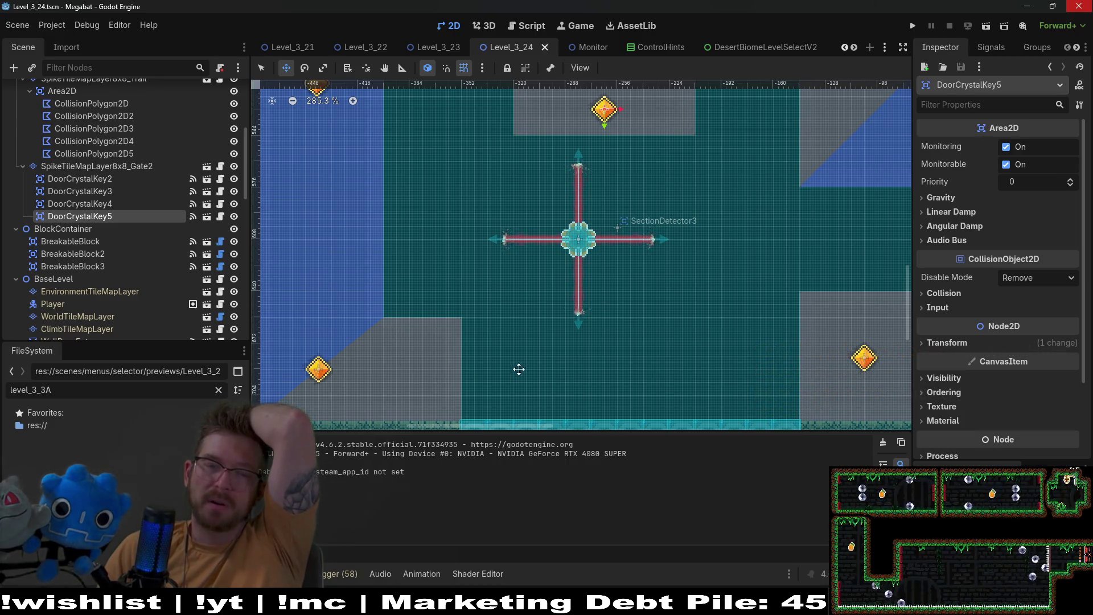
scroll(519, 369, down, 3)
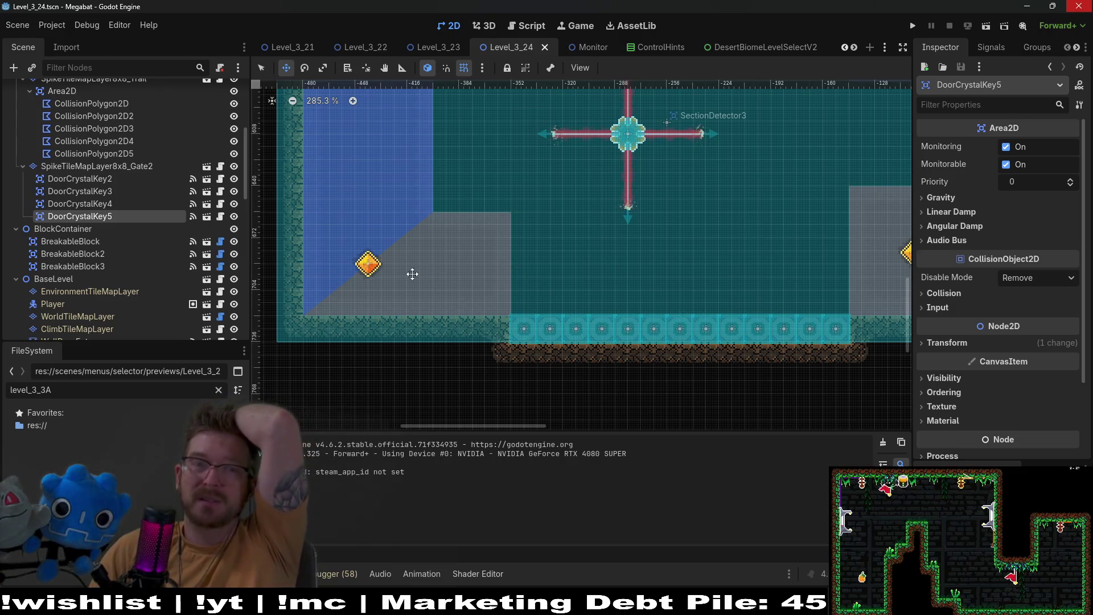
scroll(473, 279, up, 3)
scroll(472, 279, right, 3)
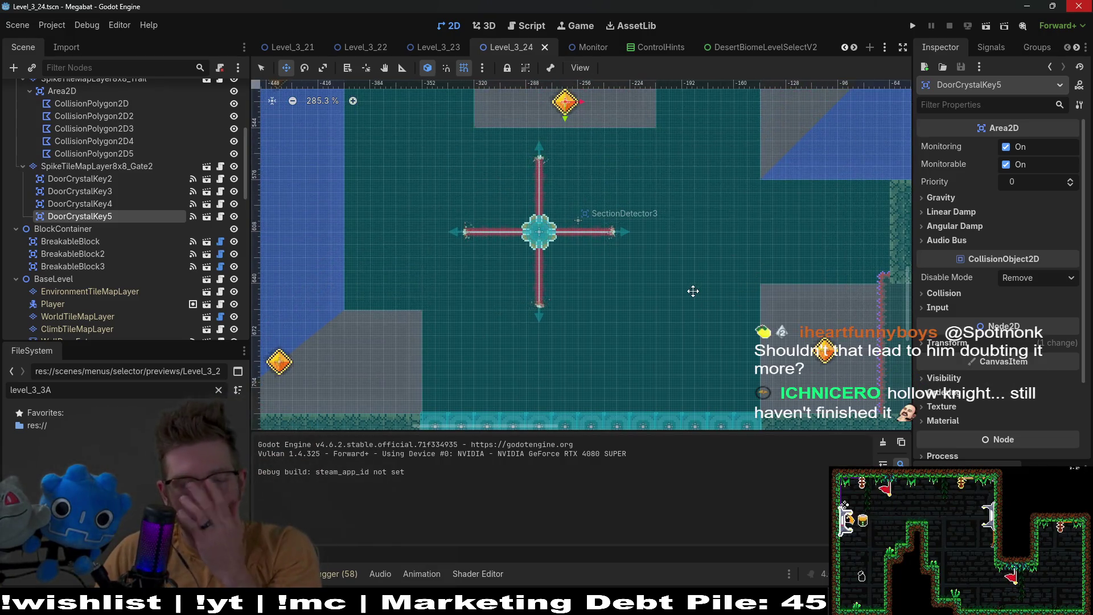
scroll(693, 292, up, 3)
scroll(693, 291, right, 2)
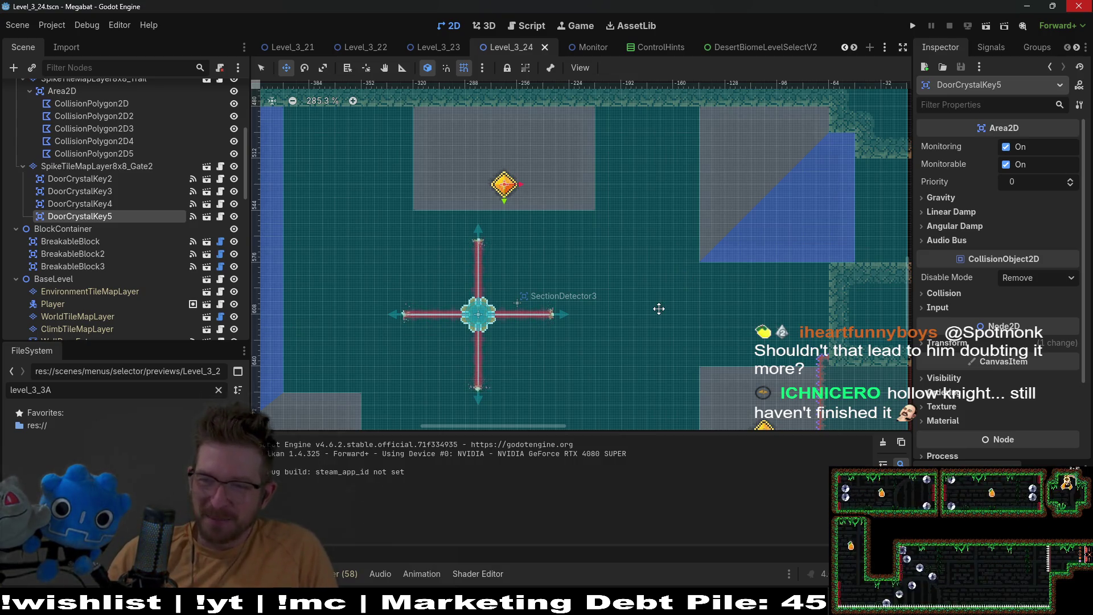
scroll(675, 340, down, 2)
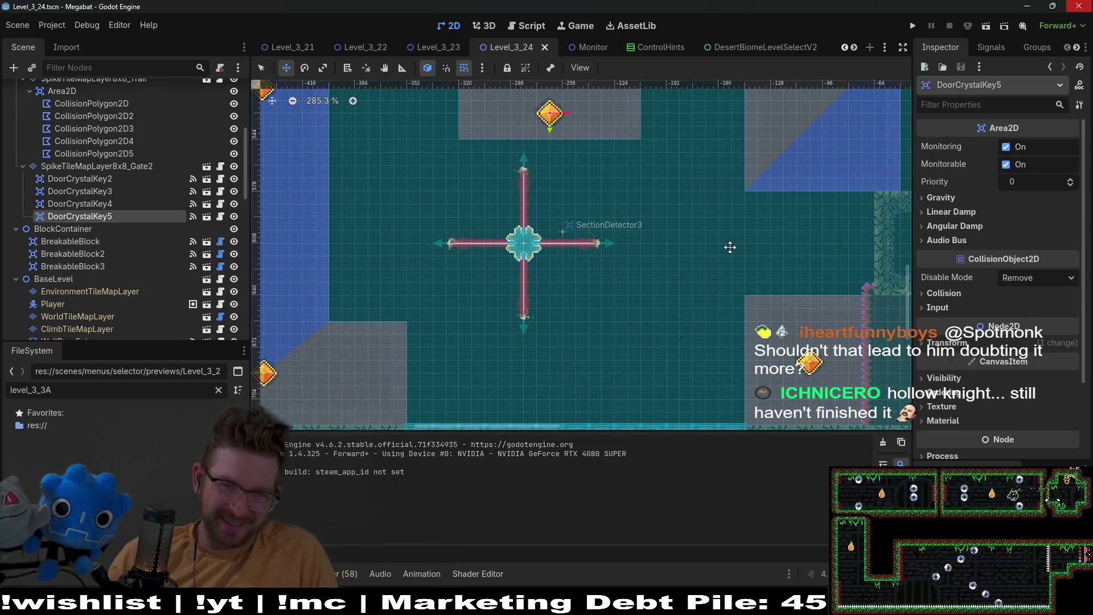
Zoom the laser room view once more, then bring the Steam library forward
scroll(718, 244, up, 4)
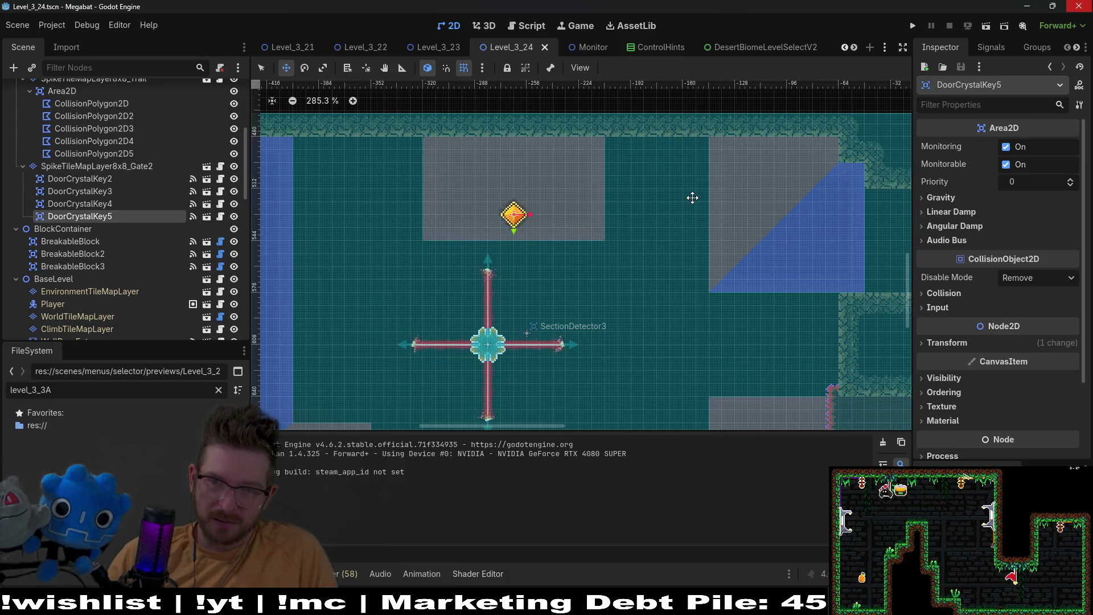
scroll(692, 197, down, 3)
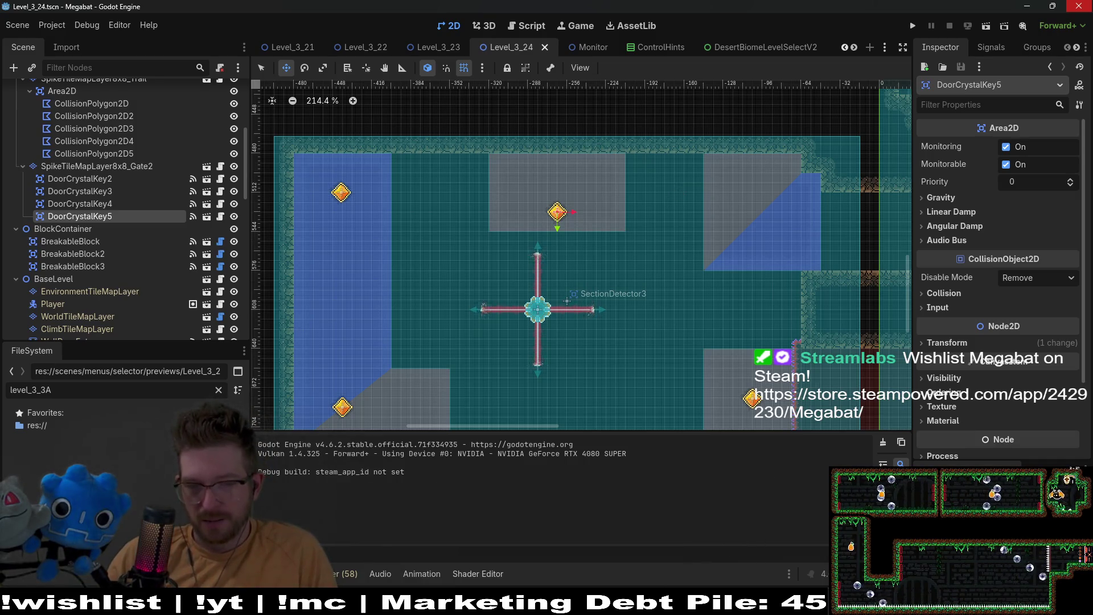
mouse_move(649, 605)
click(649, 535)
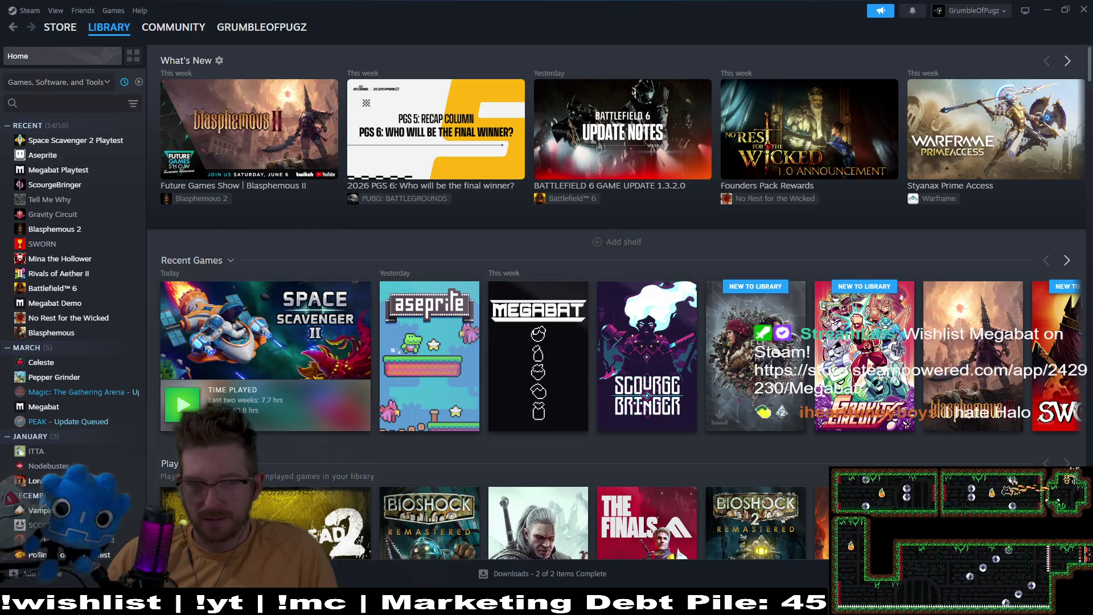
Browse the Alien: Isolation 2 store page, then return to the library home
click(60, 26)
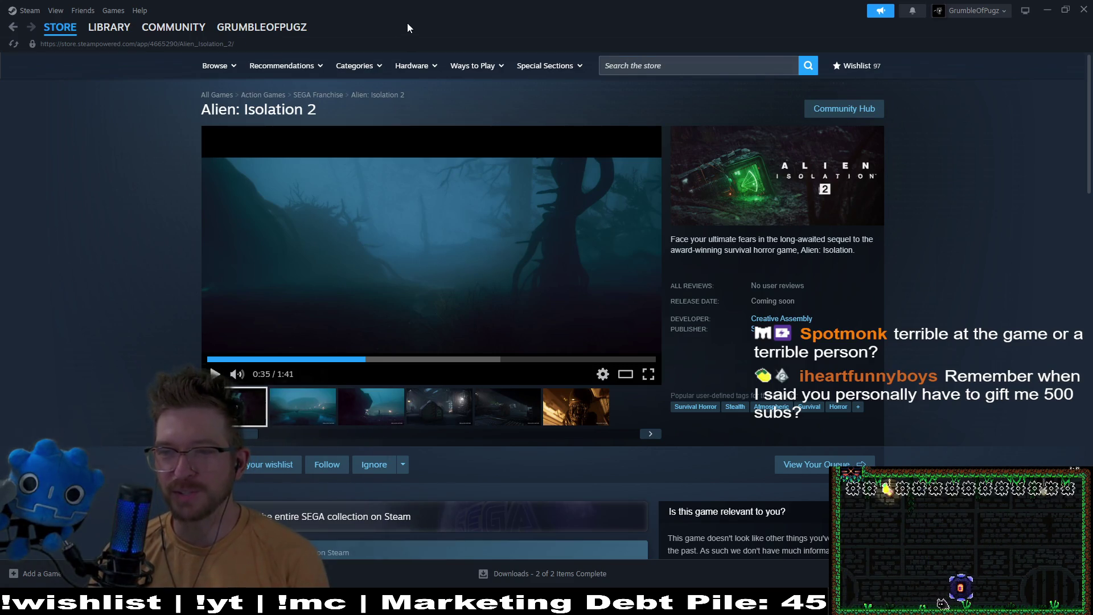
mouse_move(107, 30)
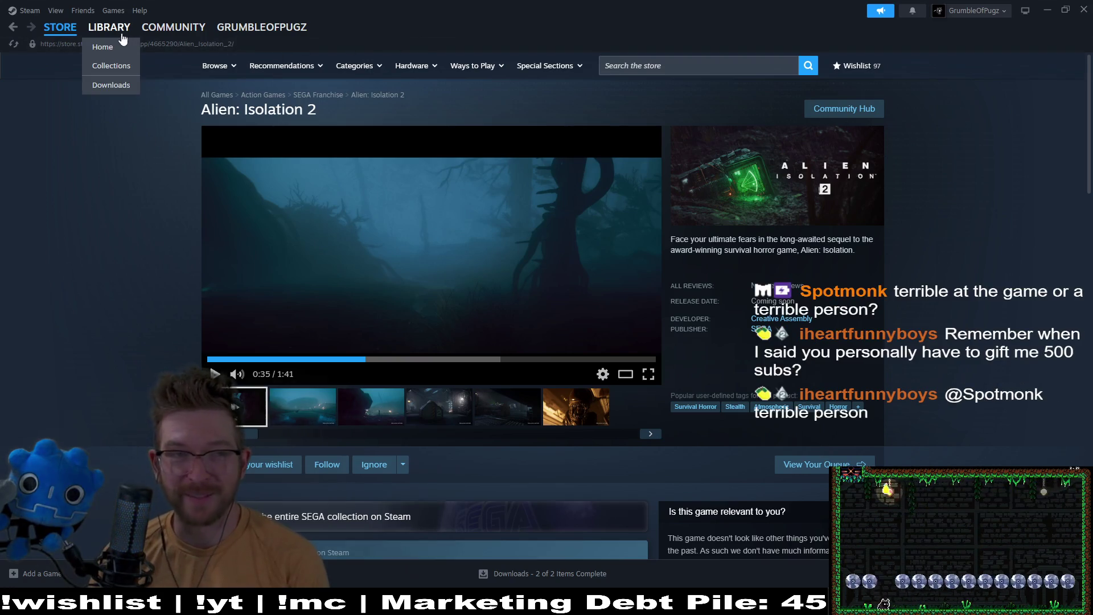
click(107, 29)
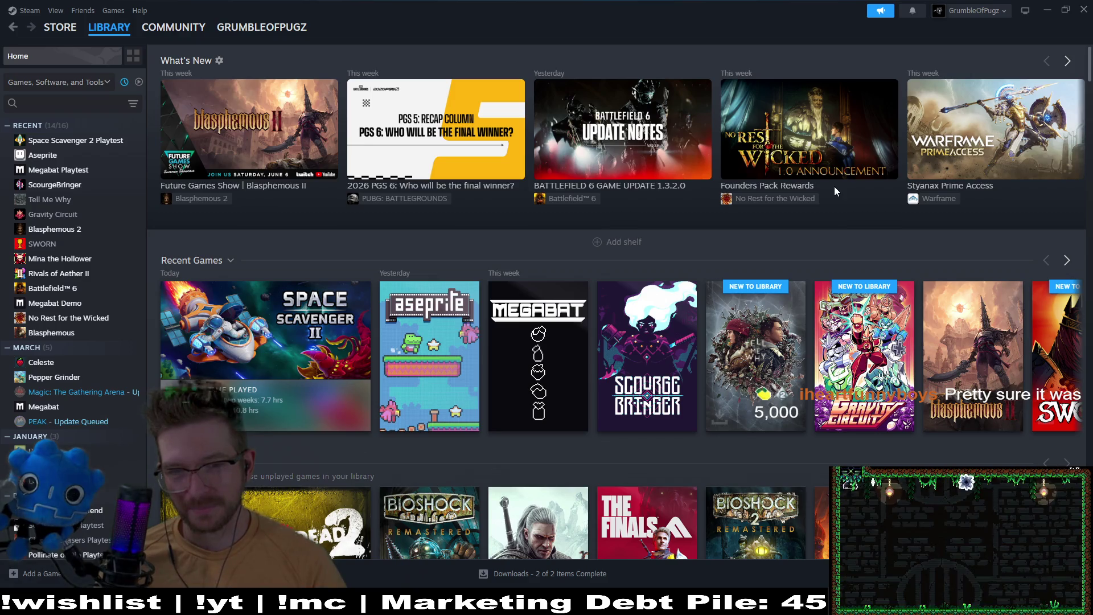
Open Gravity Circuit's library page from the Recent Games list
mouse_move(738, 367)
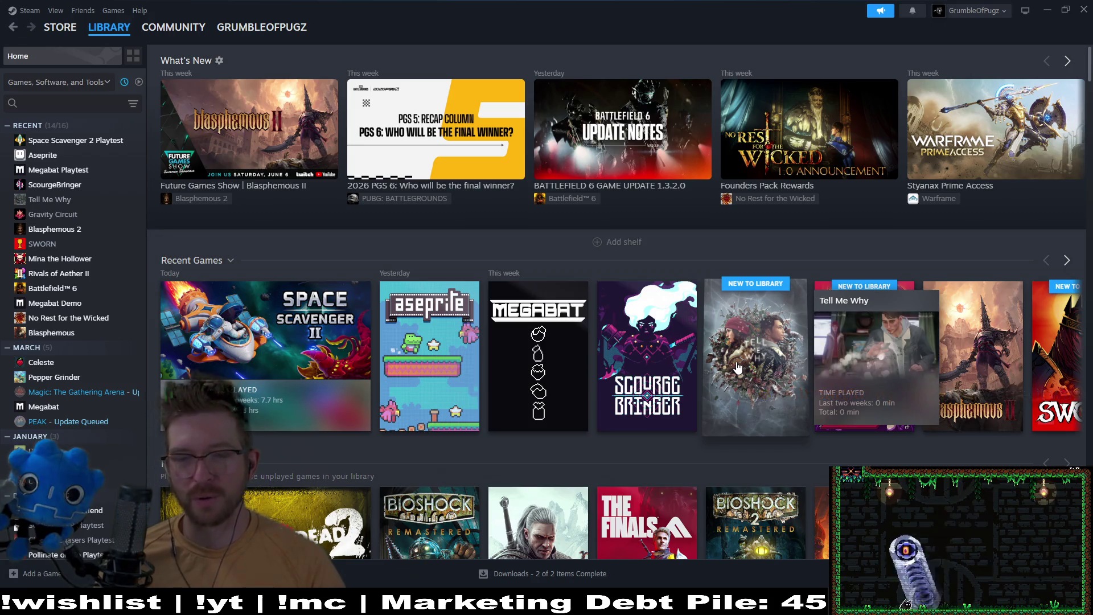
mouse_move(842, 348)
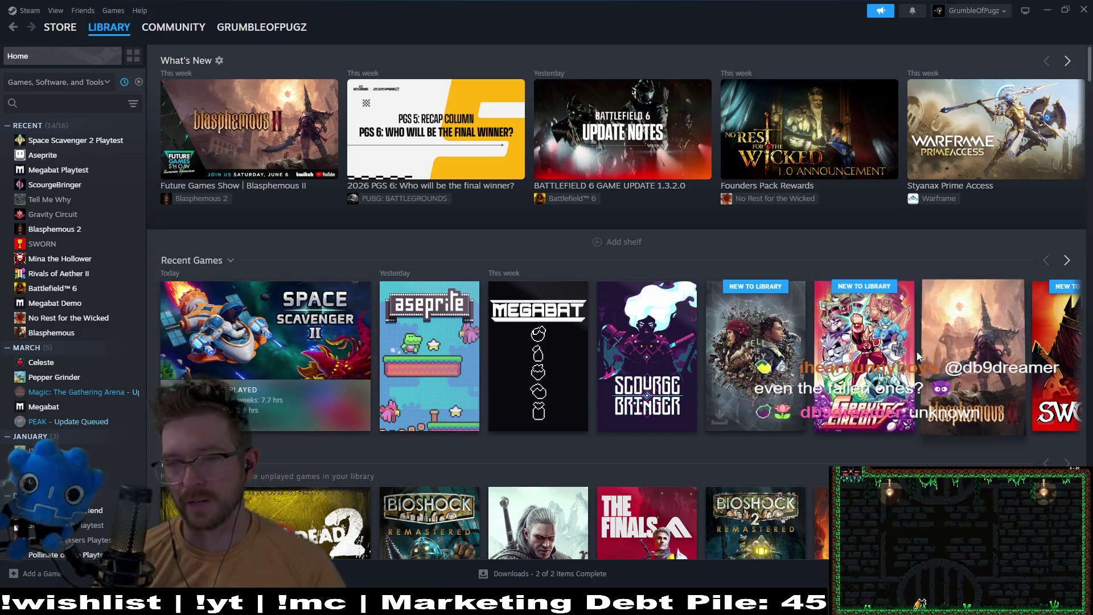
click(843, 350)
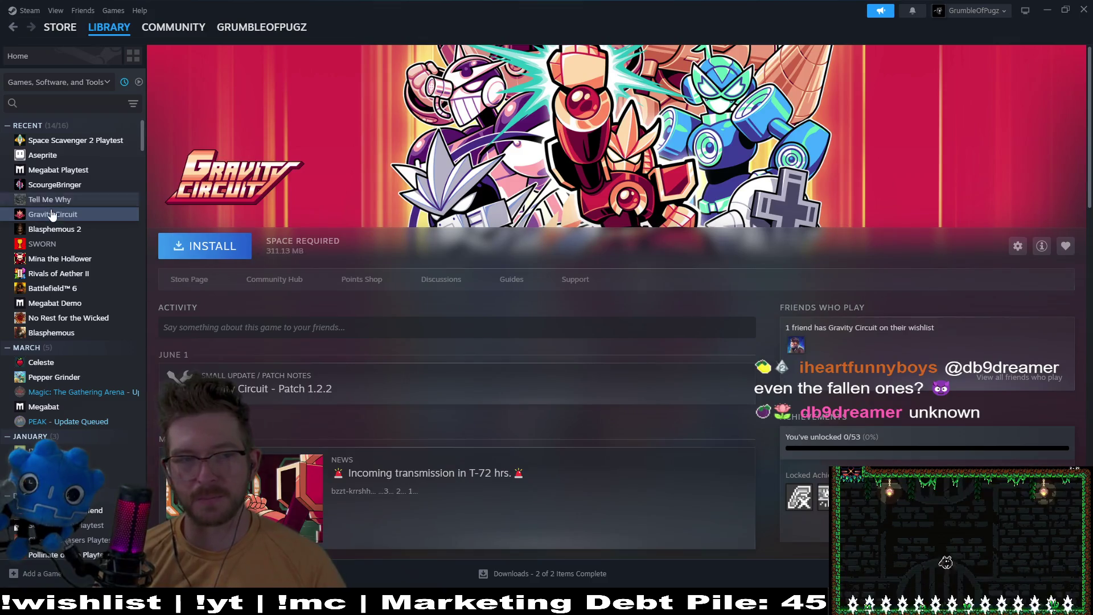
Open Gravity Circuit's store page and play its trailer
click(182, 280)
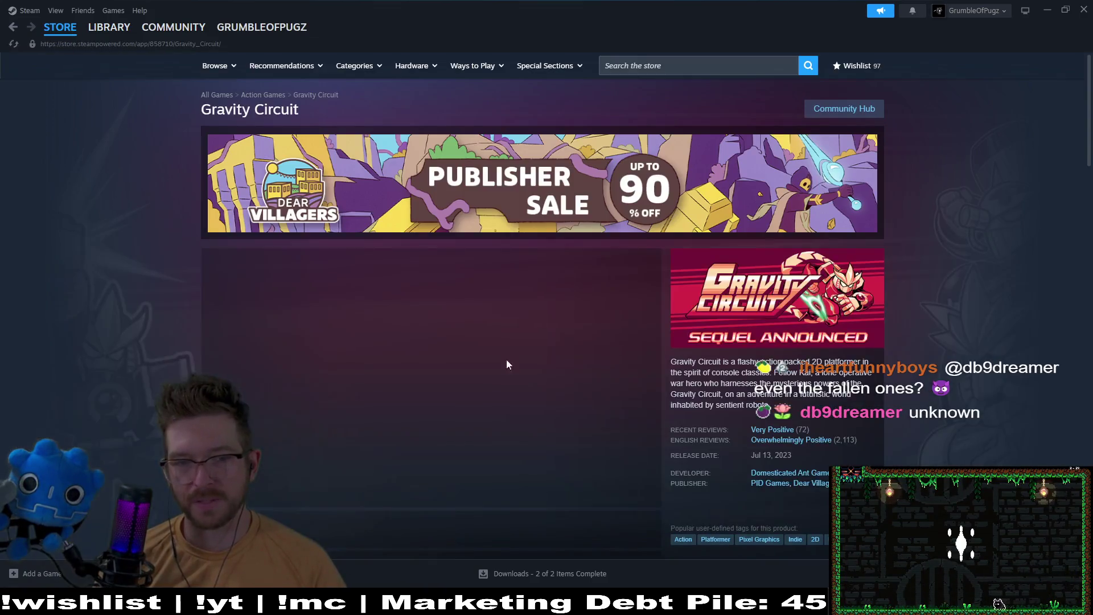
scroll(948, 285, down, 1)
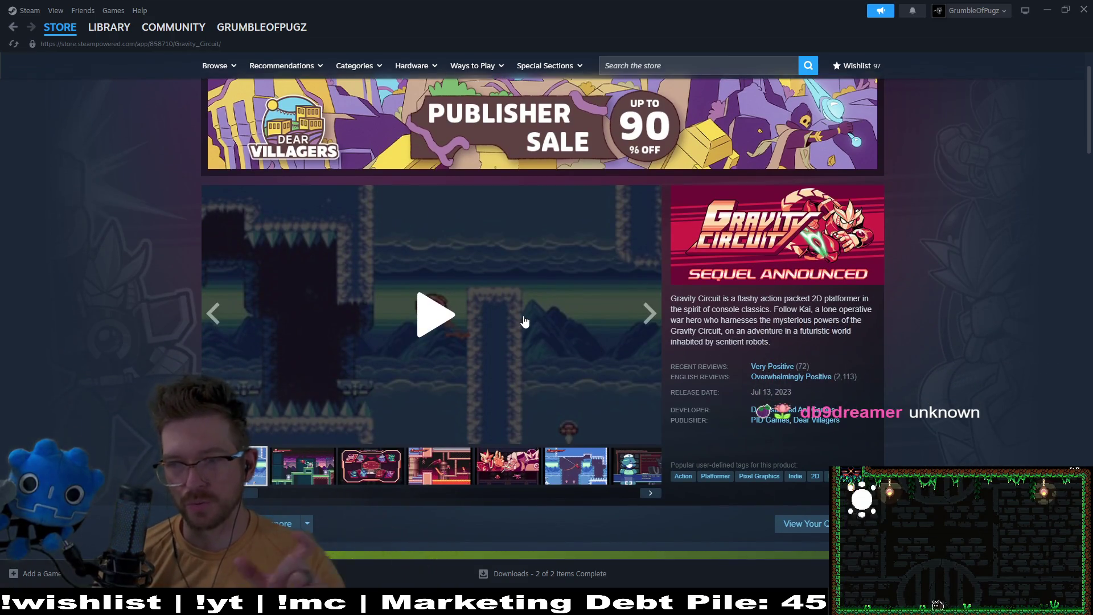
click(451, 332)
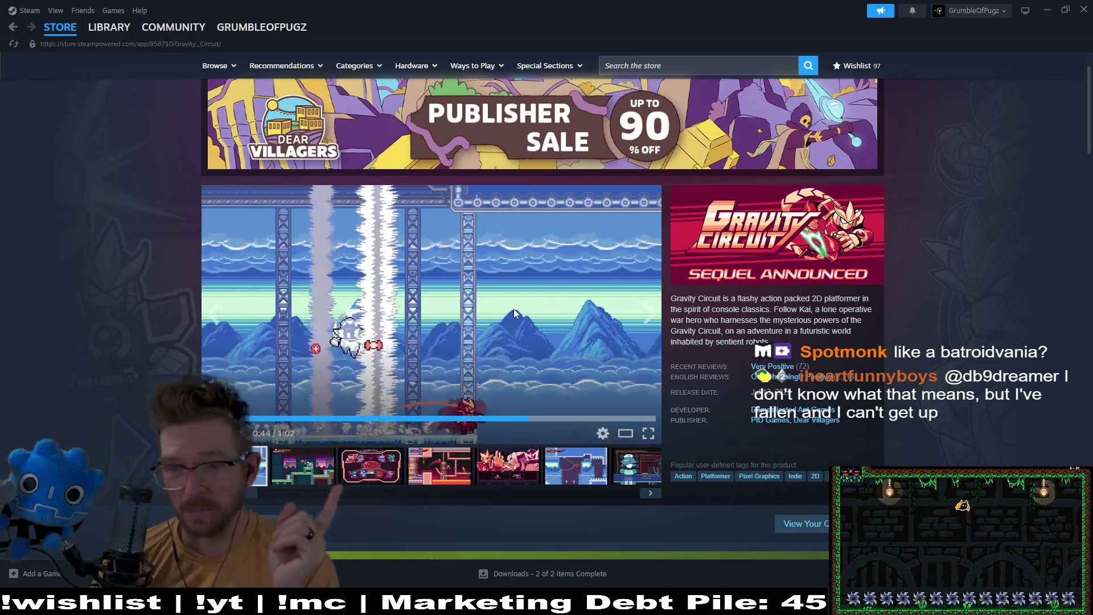
scroll(939, 293, down, 6)
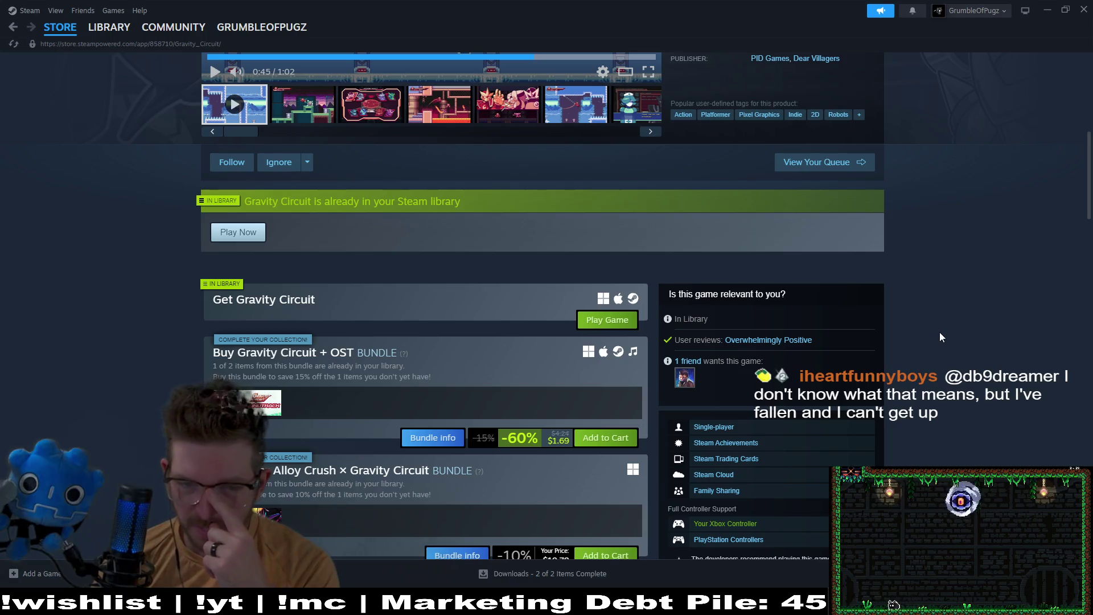
Copy the store page link and return to Gravity Circuit's library page
right_click(137, 43)
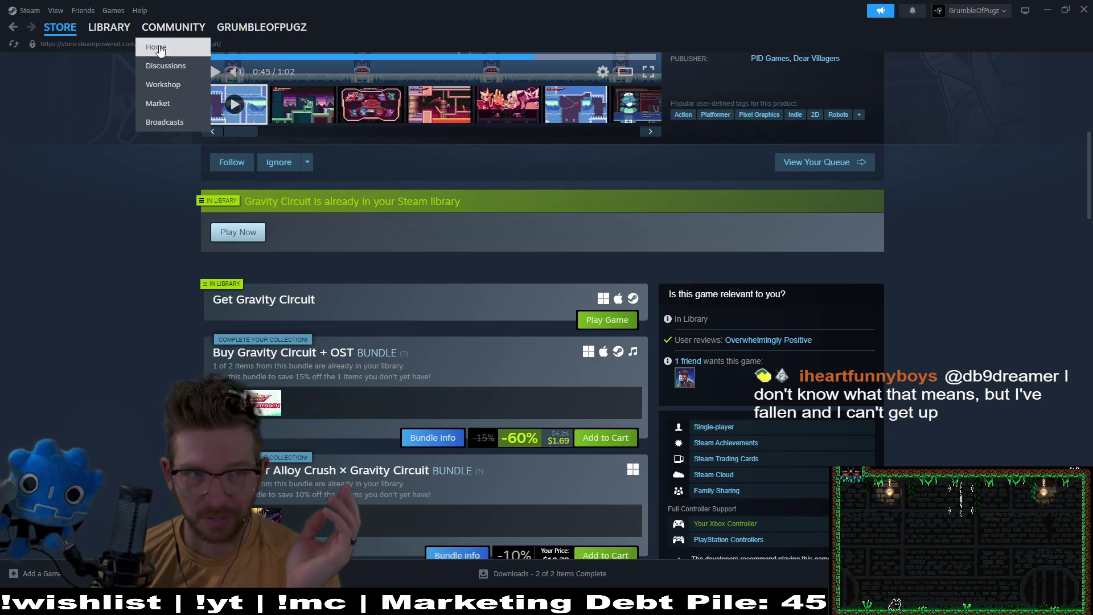
click(159, 43)
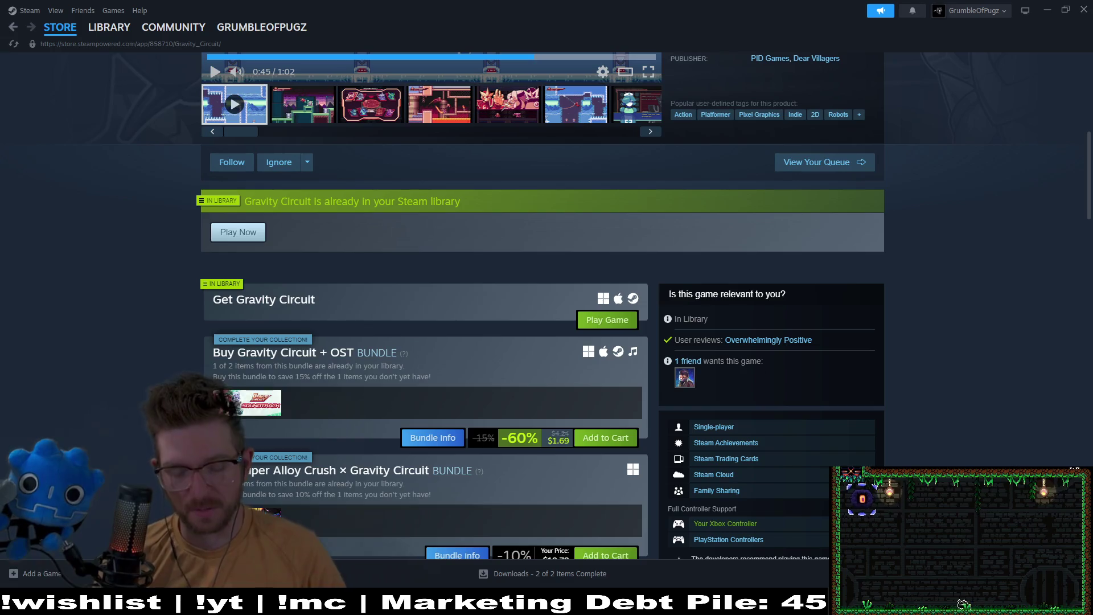
scroll(263, 335, up, 7)
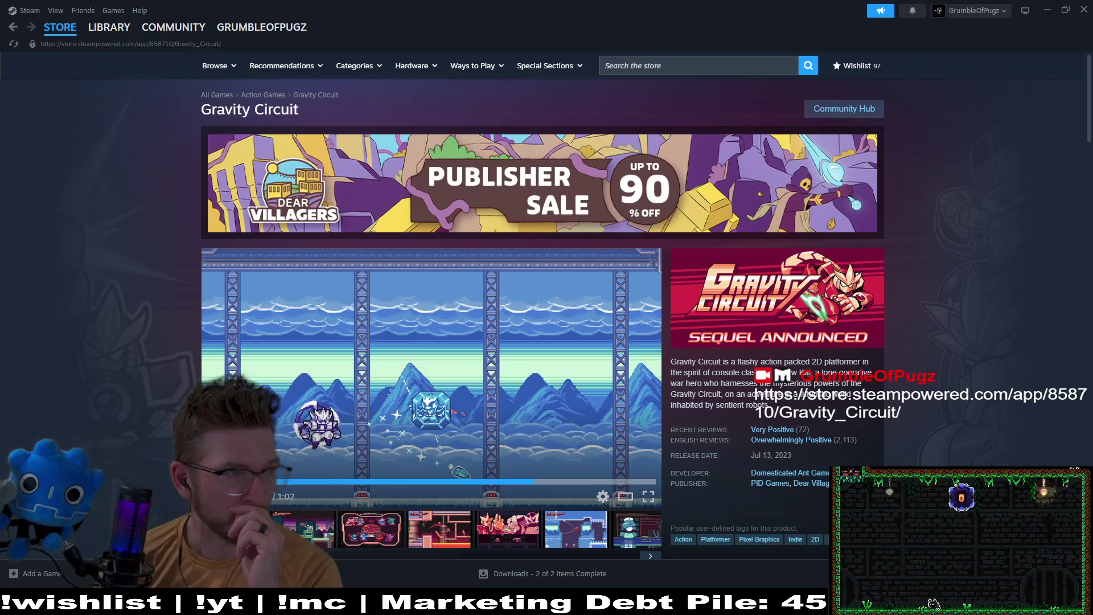
click(94, 27)
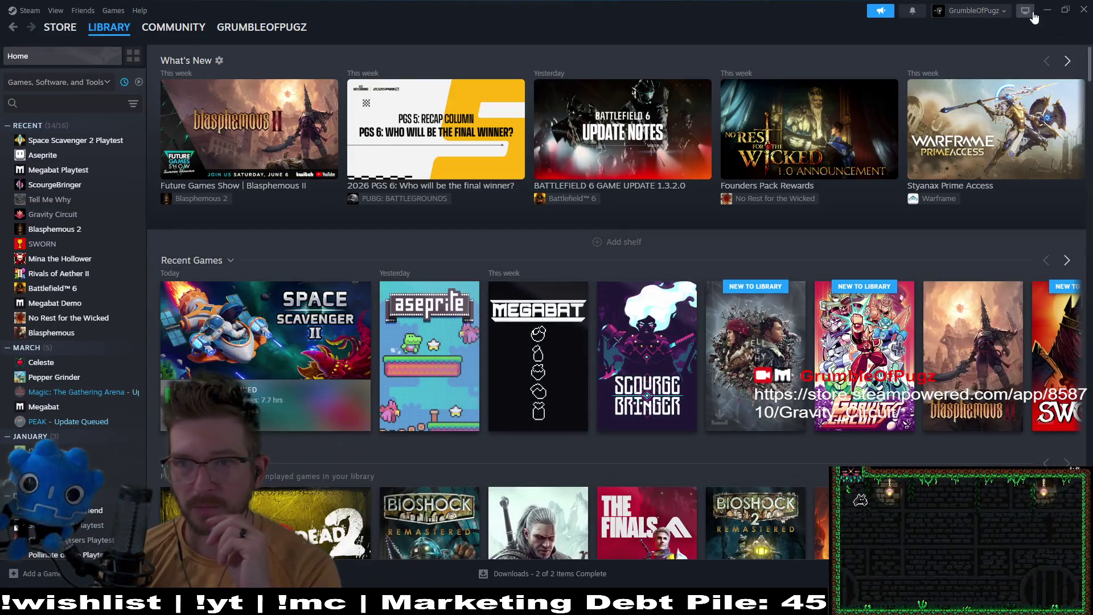
click(1047, 10)
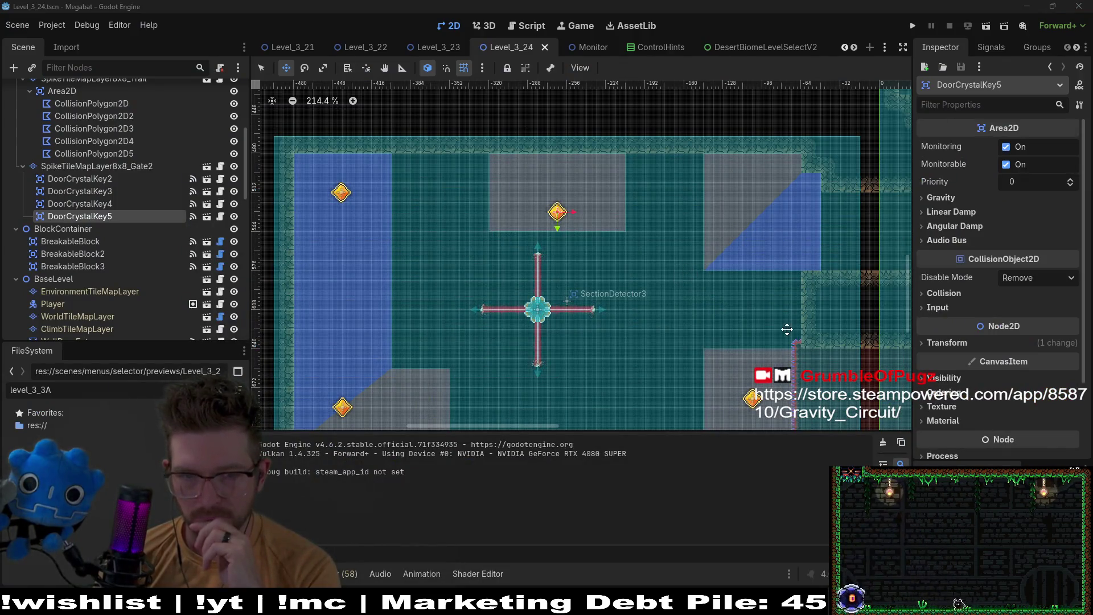
drag(786, 325, 765, 262)
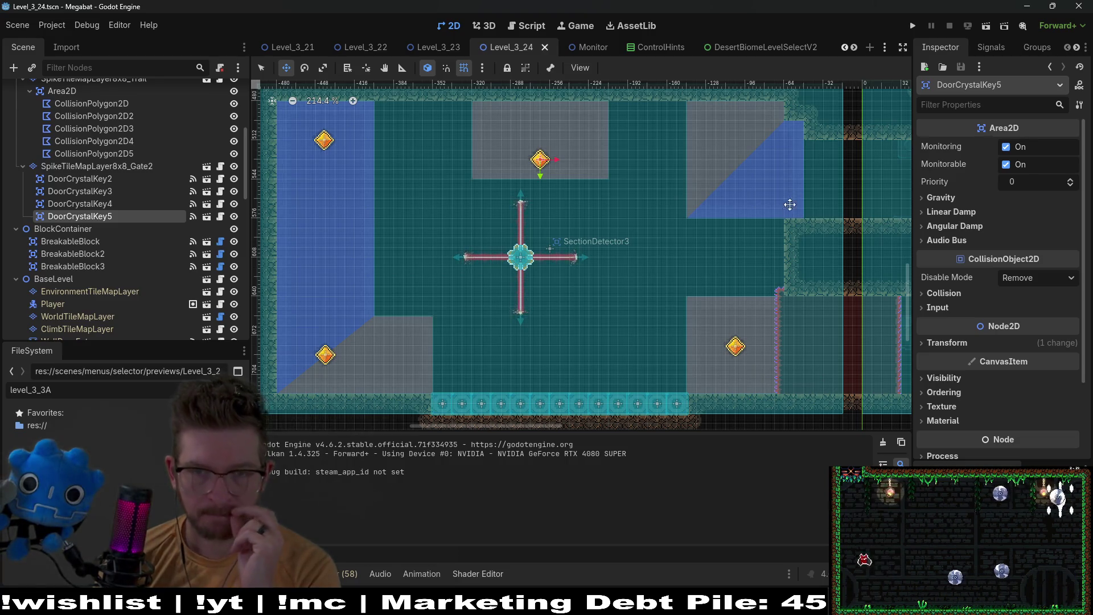
drag(790, 205, 688, 231)
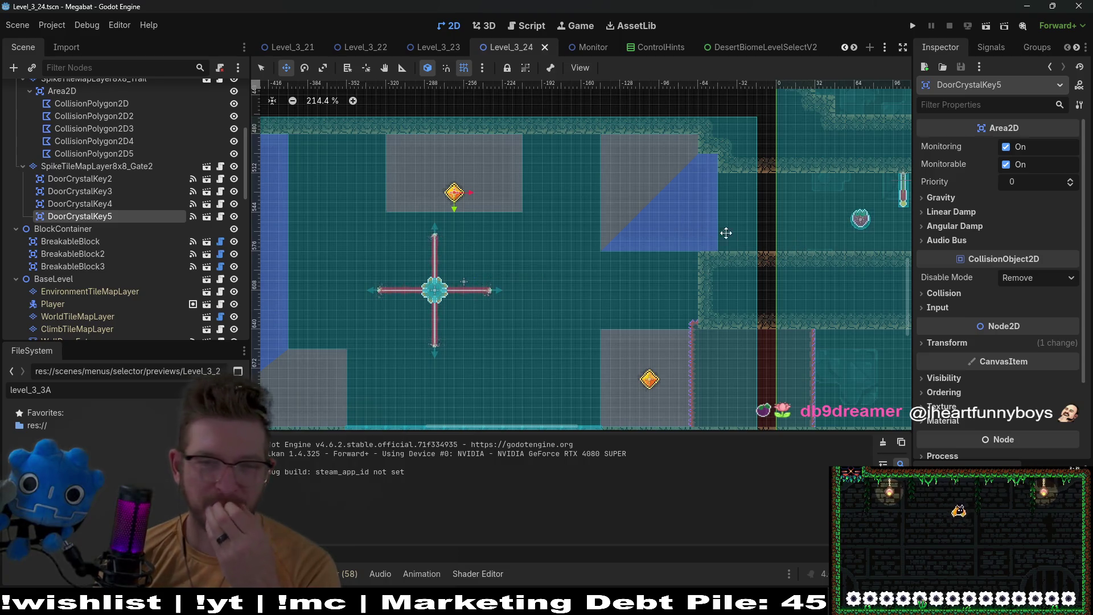
scroll(725, 231, right, 5)
scroll(725, 232, down, 3)
scroll(664, 271, left, 5)
scroll(664, 271, up, 4)
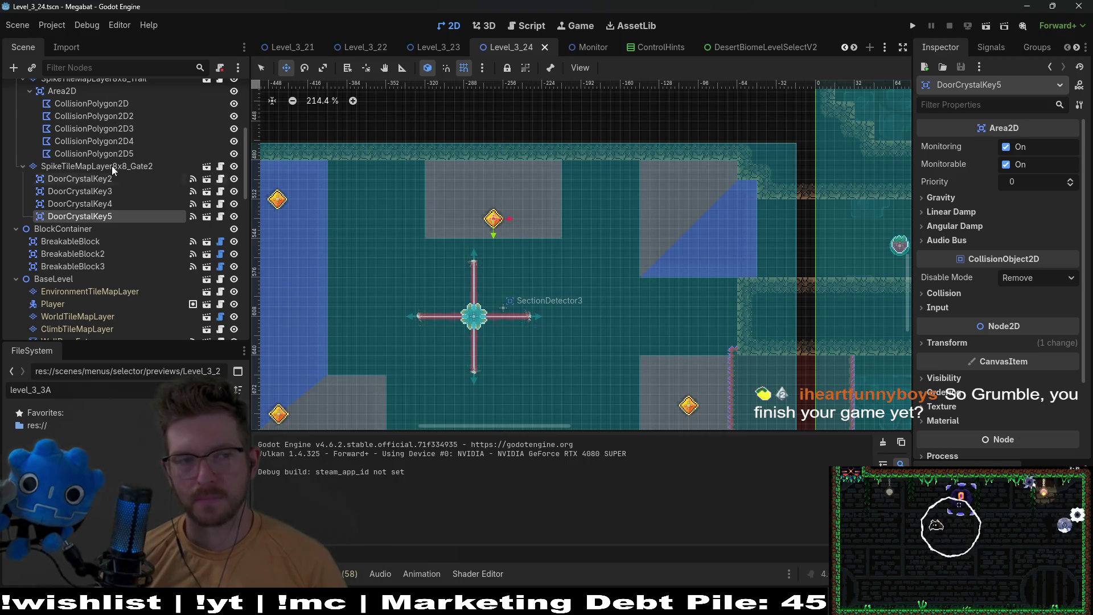
scroll(112, 170, up, 5)
scroll(153, 245, down, 8)
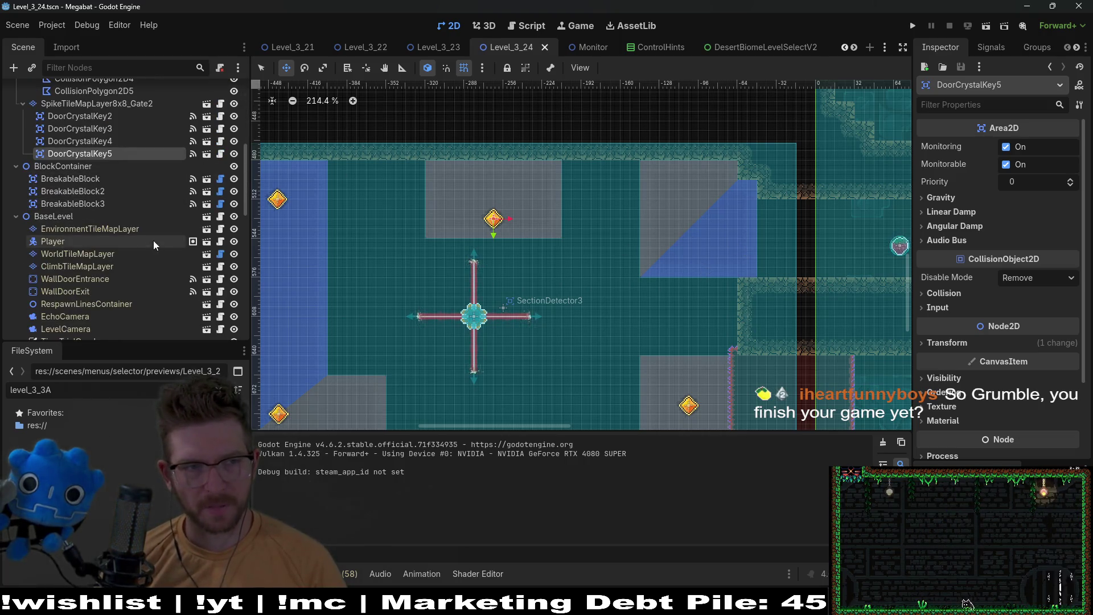
scroll(154, 246, up, 3)
Delete the CollisionPolygon2D5 shape and confirm the removal
click(103, 153)
key(Delete)
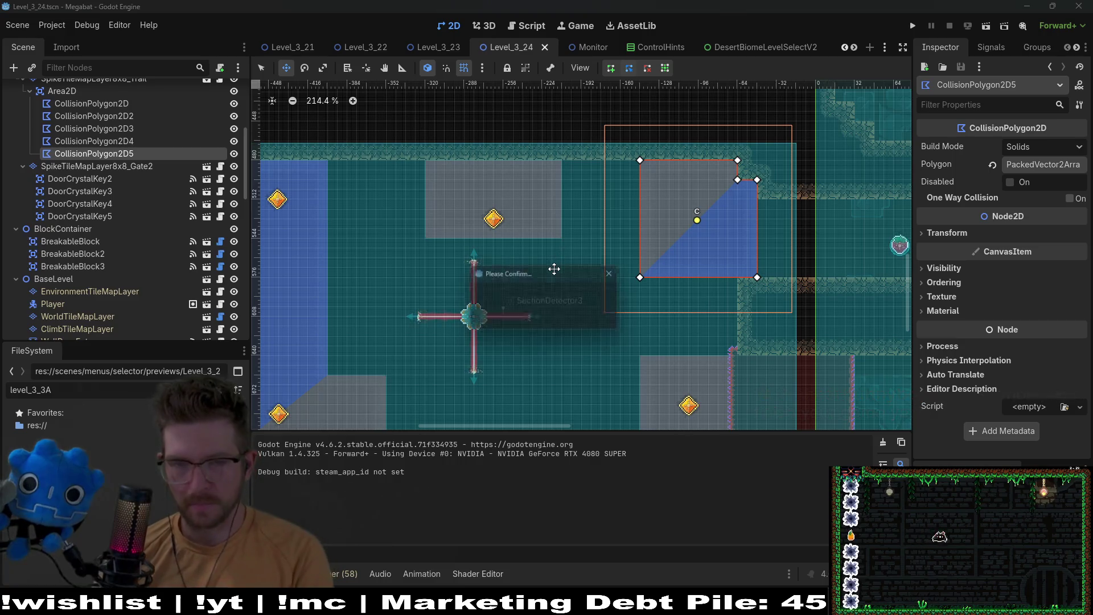
key(Return)
scroll(159, 234, up, 5)
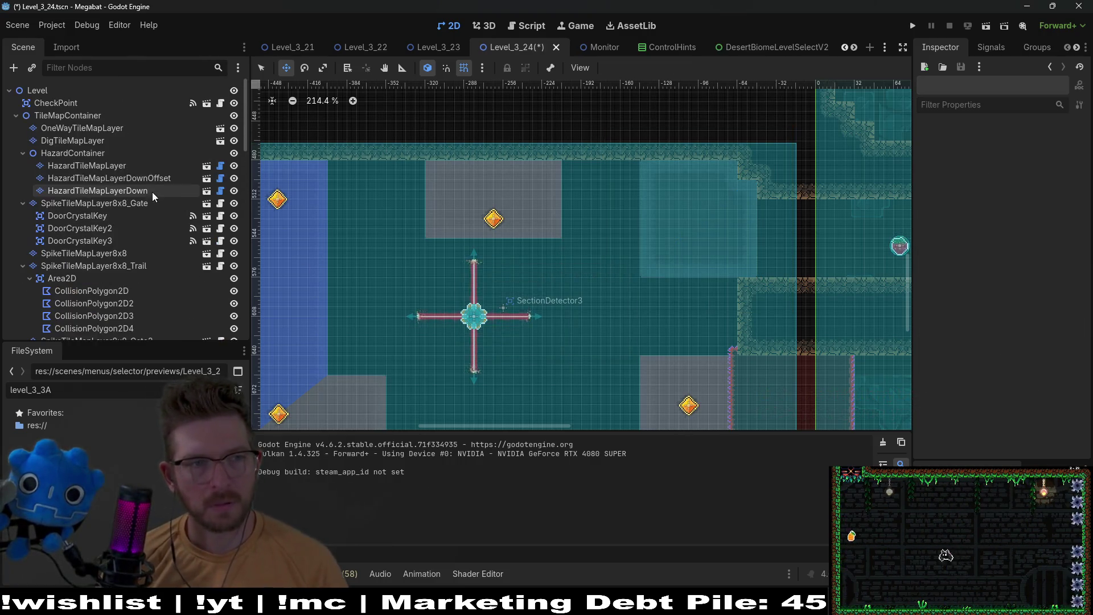
Repaint the pale upper-right block with Dark Sand terrain on DigTileMapLayer
click(94, 170)
click(145, 193)
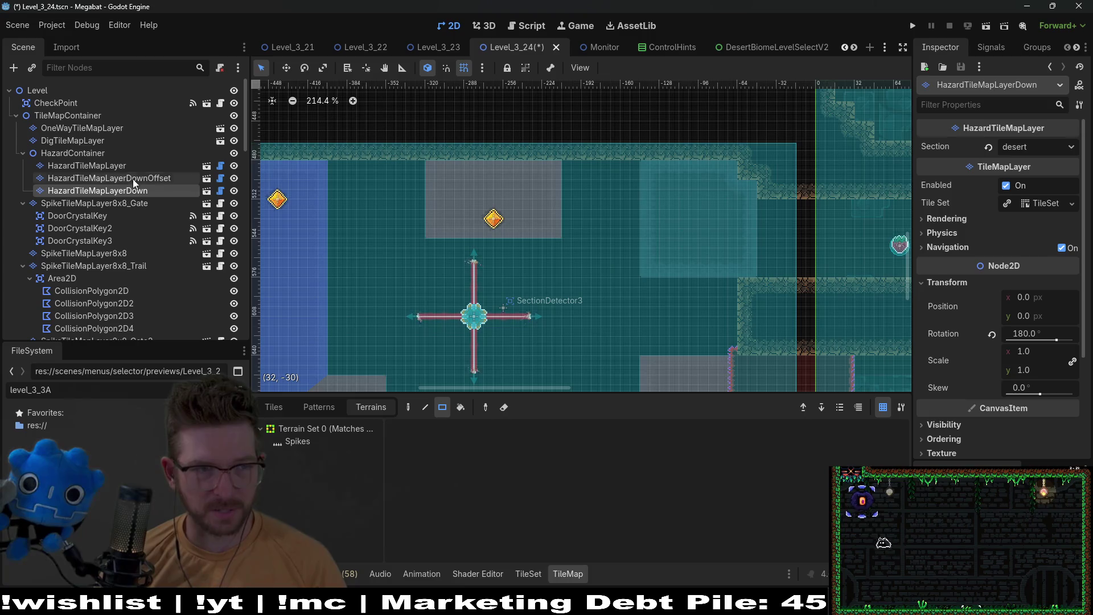
click(86, 140)
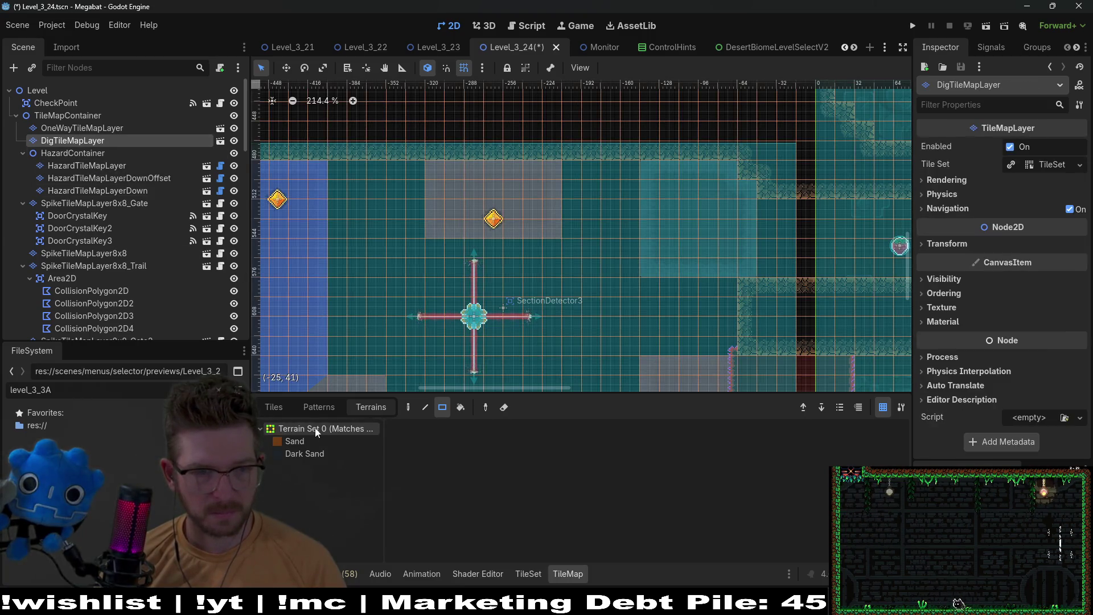
click(310, 459)
drag(633, 151, 763, 278)
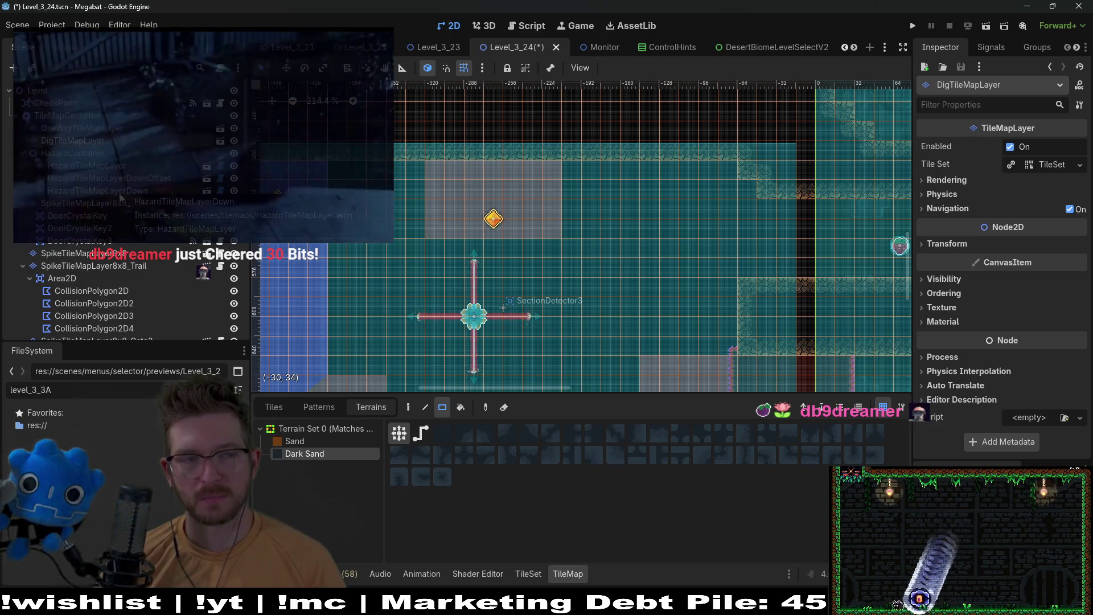
click(120, 191)
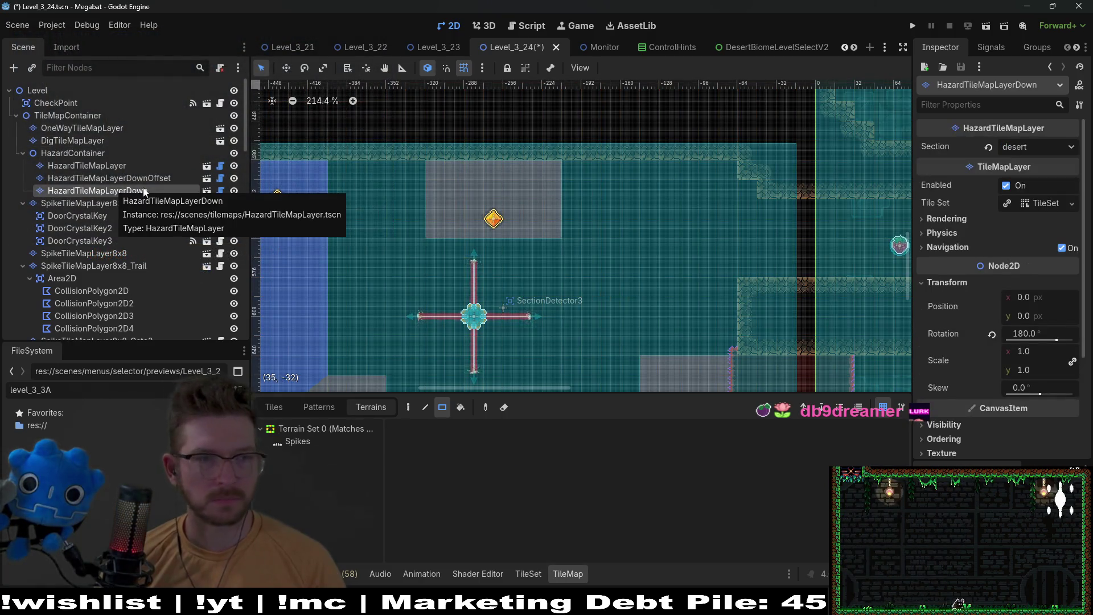
click(82, 128)
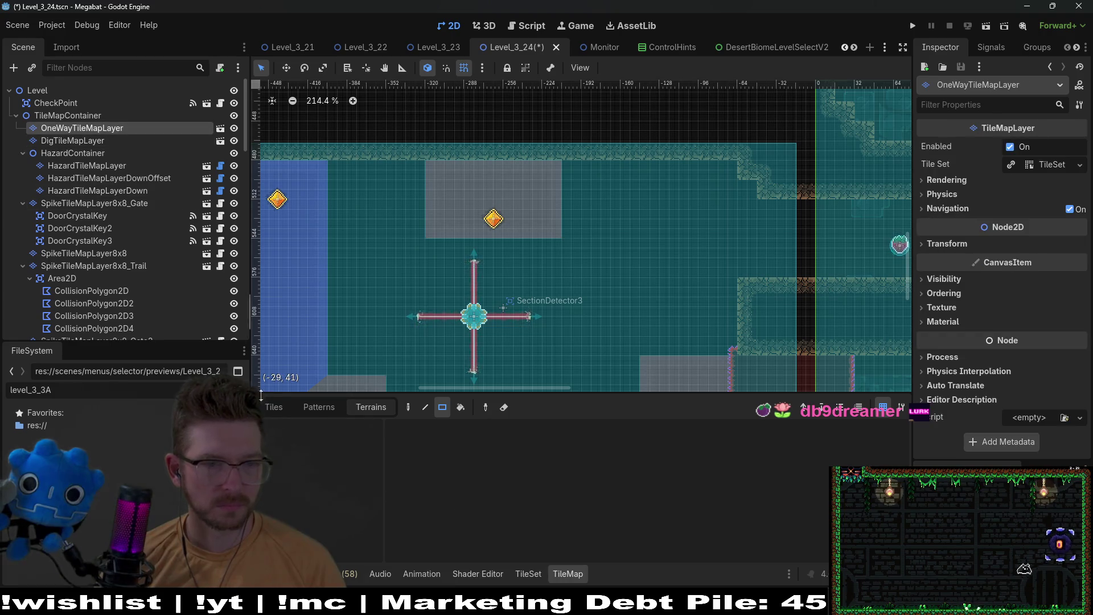
Pick the one-way platform tile from the Tiles list on OneWayTileMapLayer
click(274, 407)
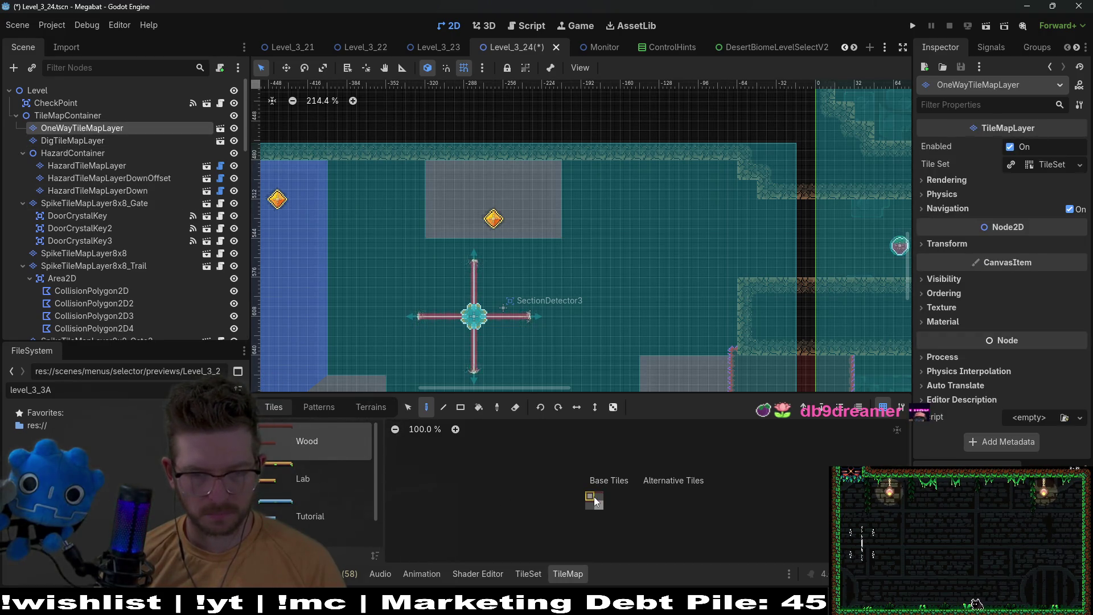
scroll(723, 315, up, 5)
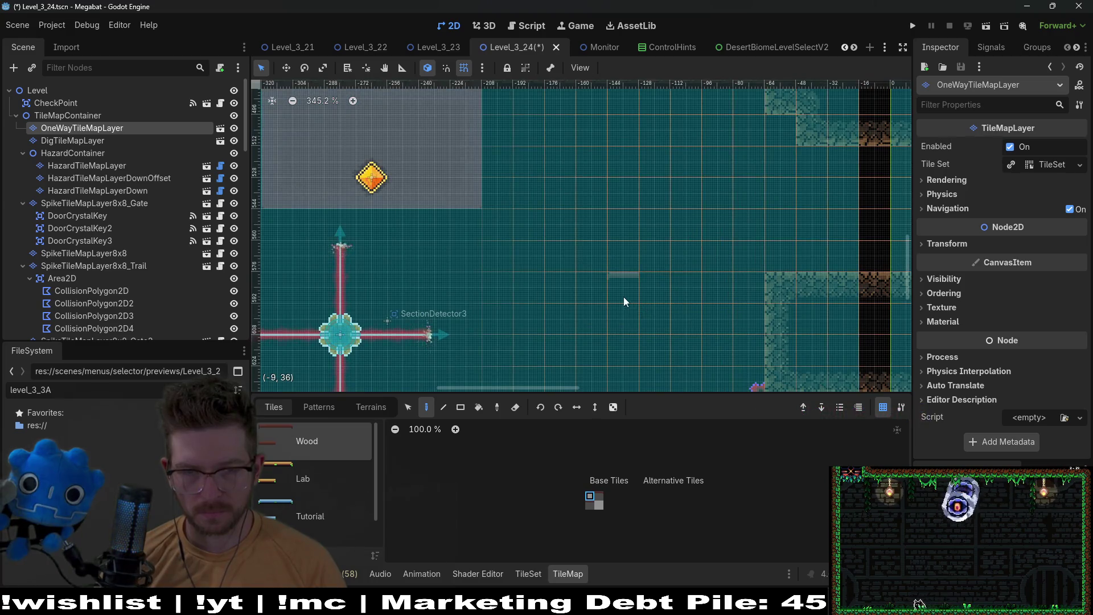
click(599, 499)
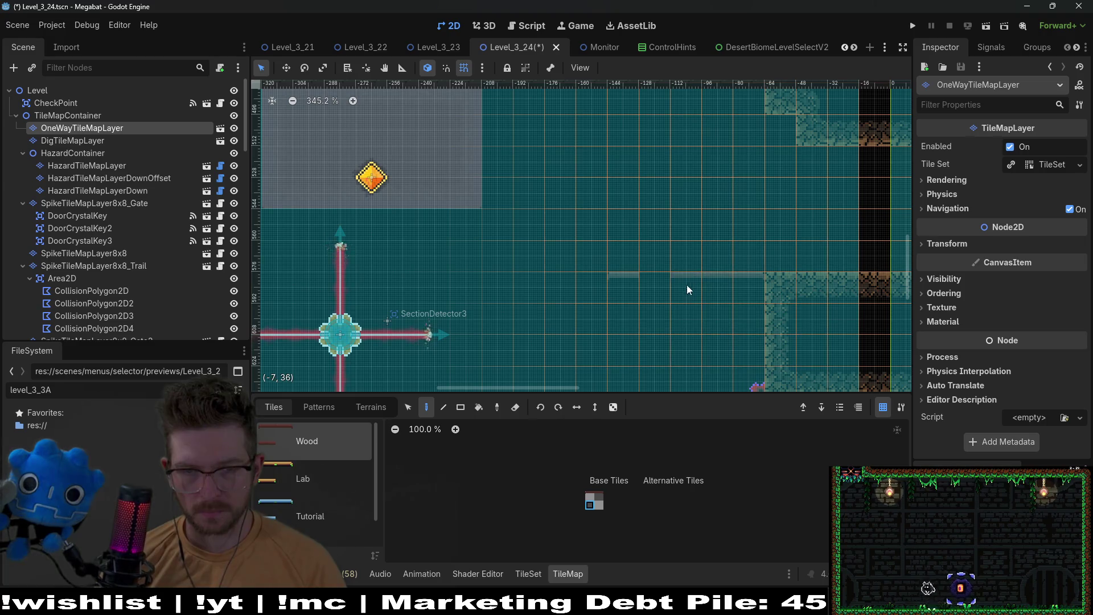
Paint a row of Spikes terrain under the platform on HazardTileMapLayerDownOffset
click(108, 179)
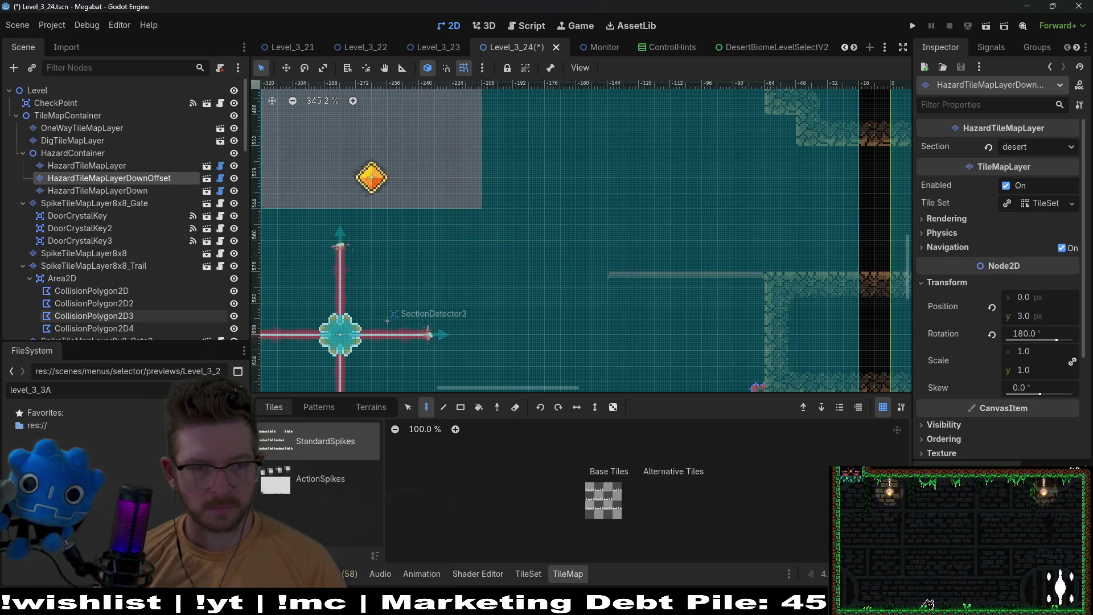
click(371, 407)
click(297, 441)
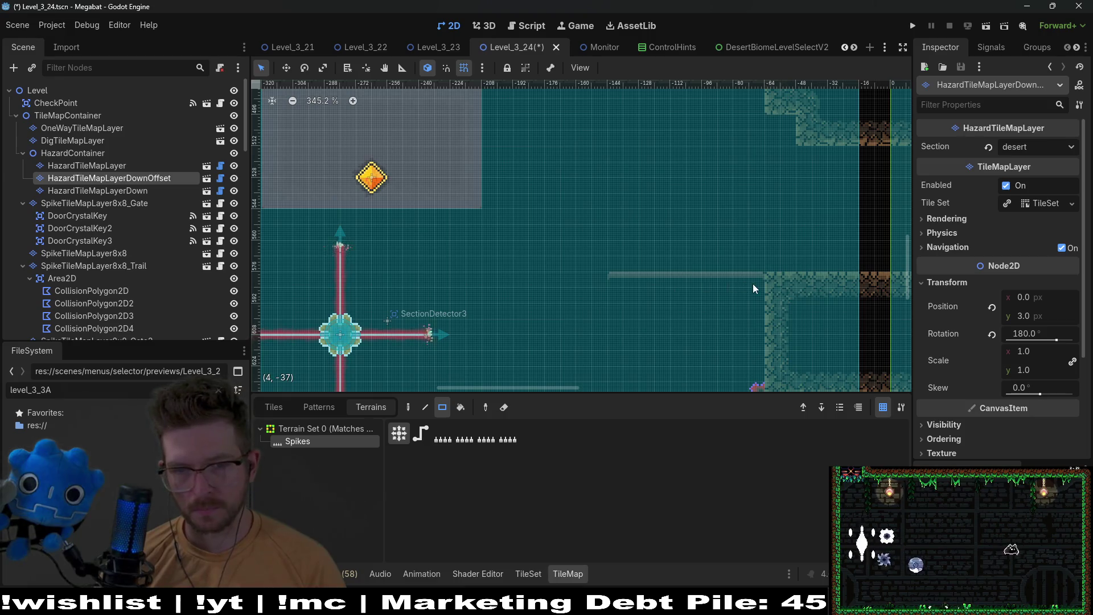
drag(755, 291, 613, 295)
scroll(639, 256, down, 4)
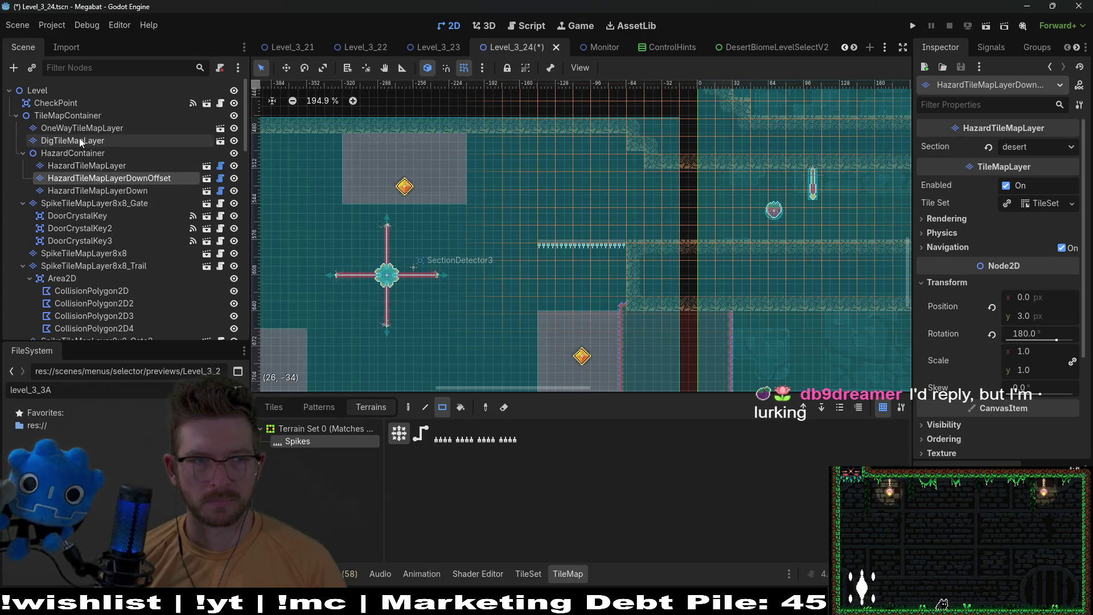
Paint a 4x2 Dark Sand block on DigTileMapLayer in the corridor above the spikes
click(82, 141)
click(302, 454)
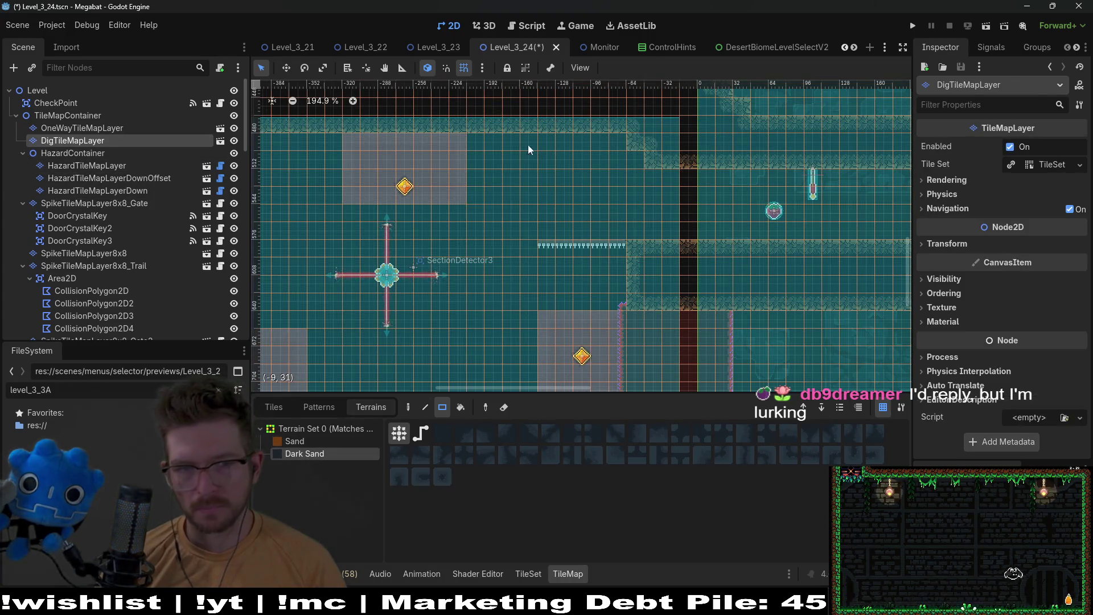
drag(522, 135, 622, 173)
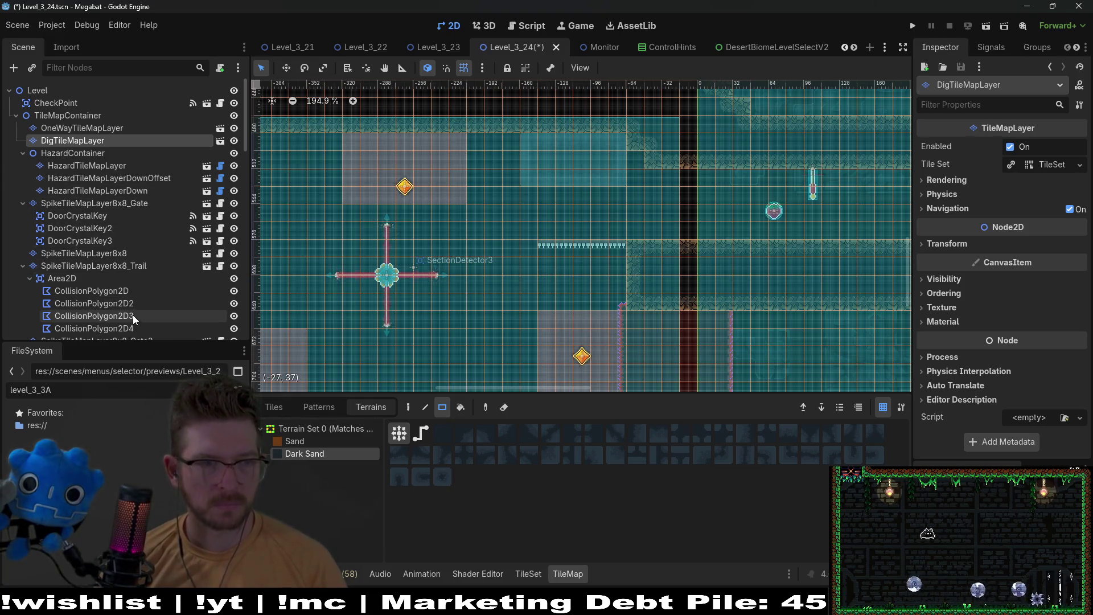
scroll(90, 258, down, 4)
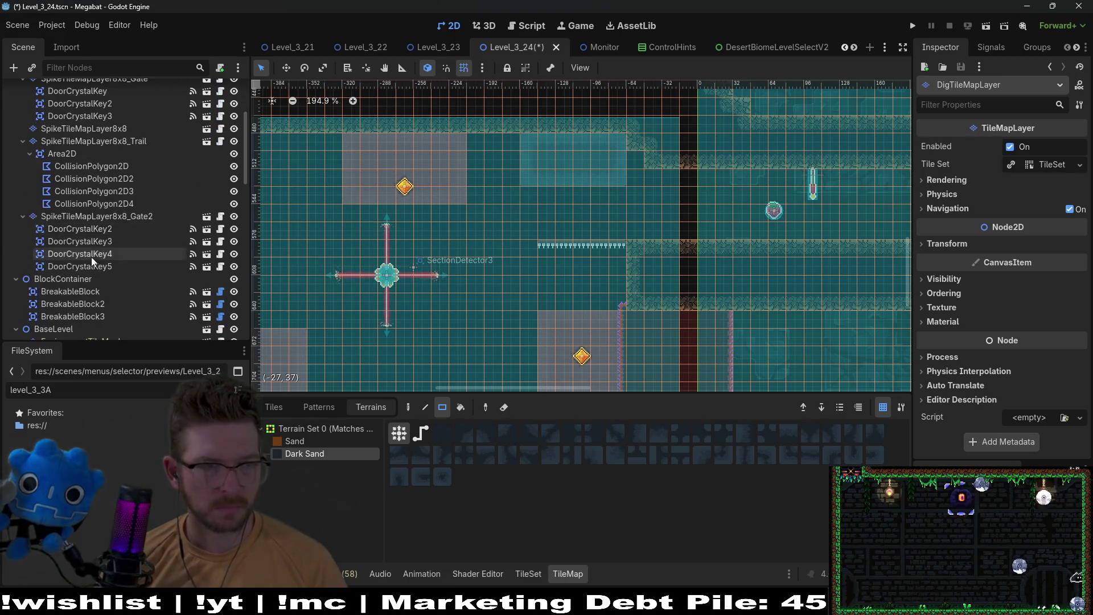
scroll(85, 284, down, 4)
Paint DESERT walls left of the spike strip, a 2x1 extension, and along the upper corridor
click(78, 241)
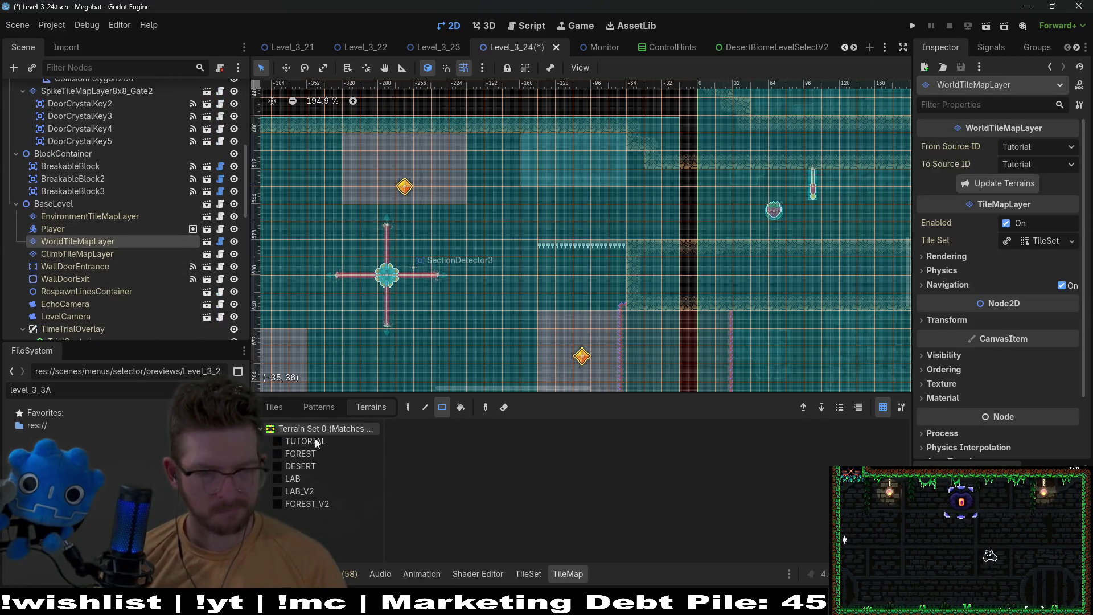
click(300, 466)
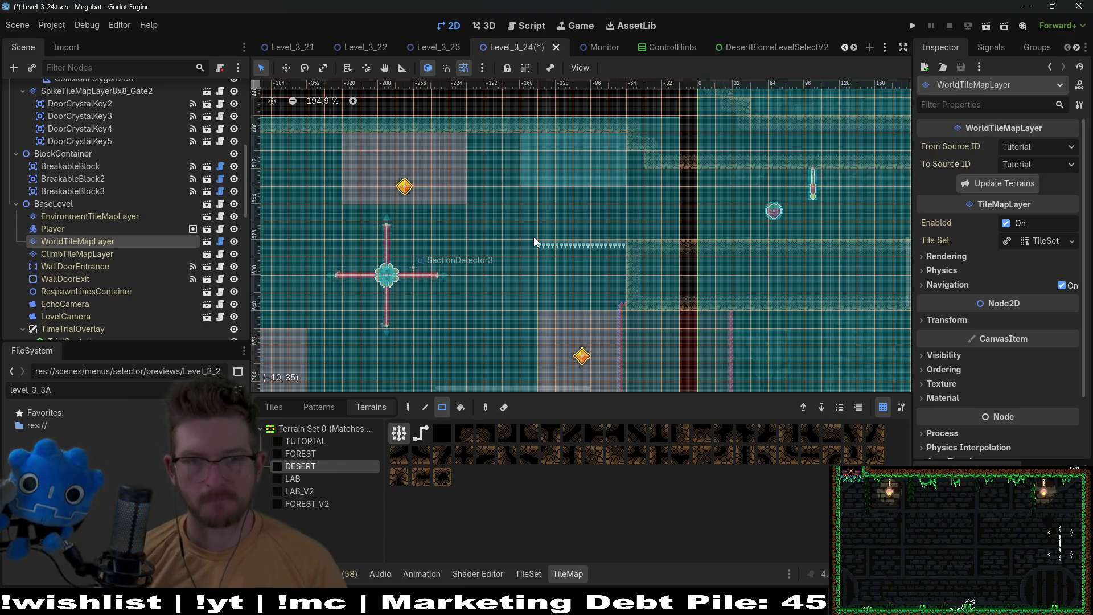
mouse_move(532, 237)
mouse_down()
mouse_move(532, 247)
mouse_move(531, 201)
mouse_up()
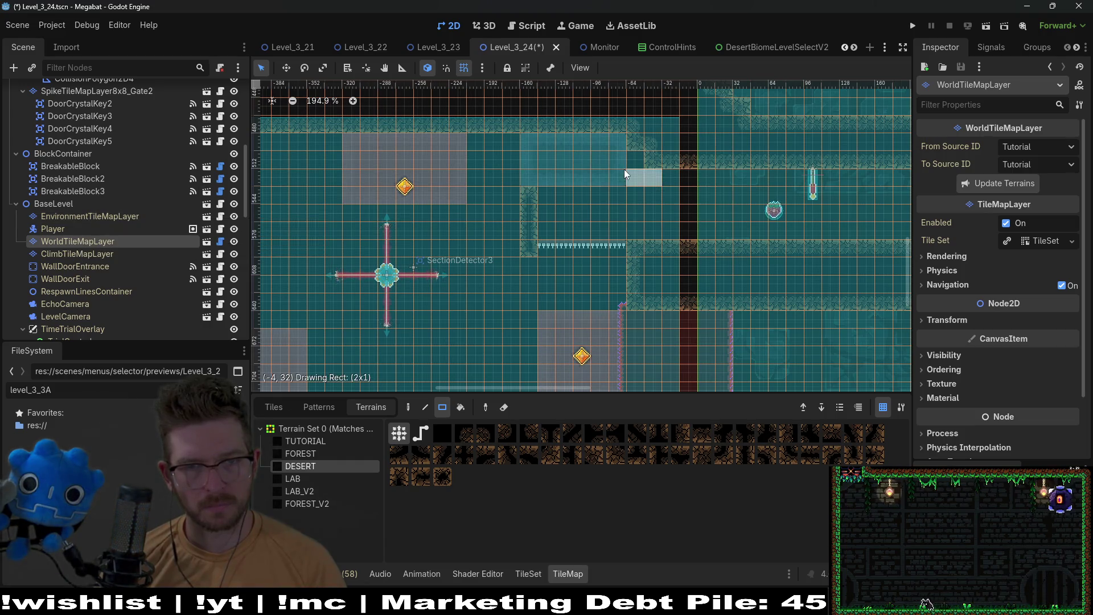
drag(624, 169, 631, 174)
scroll(638, 216, down, 2)
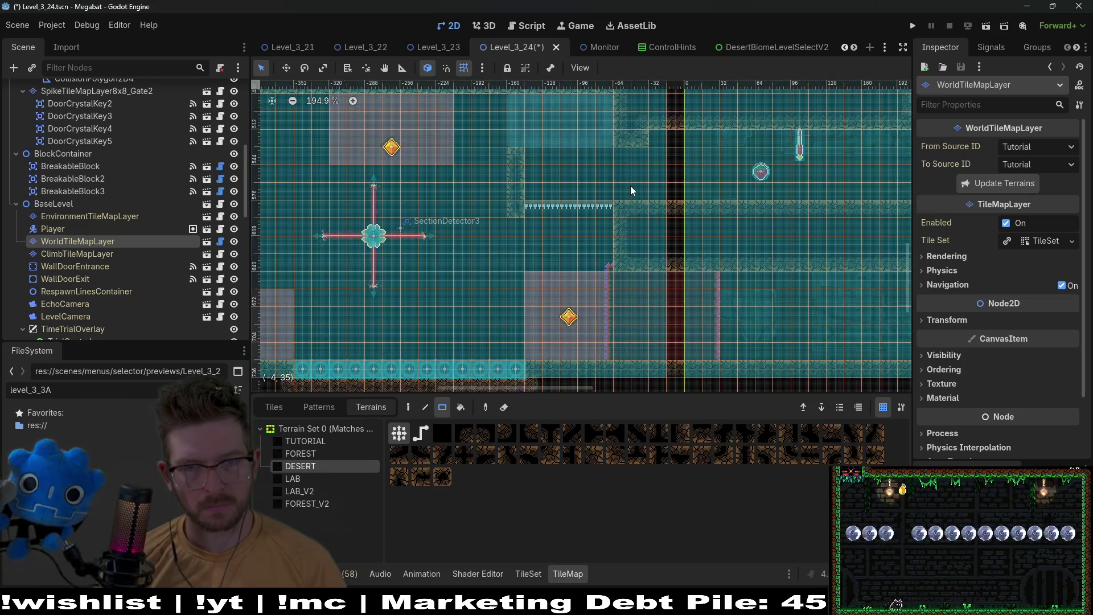
drag(658, 138, 732, 138)
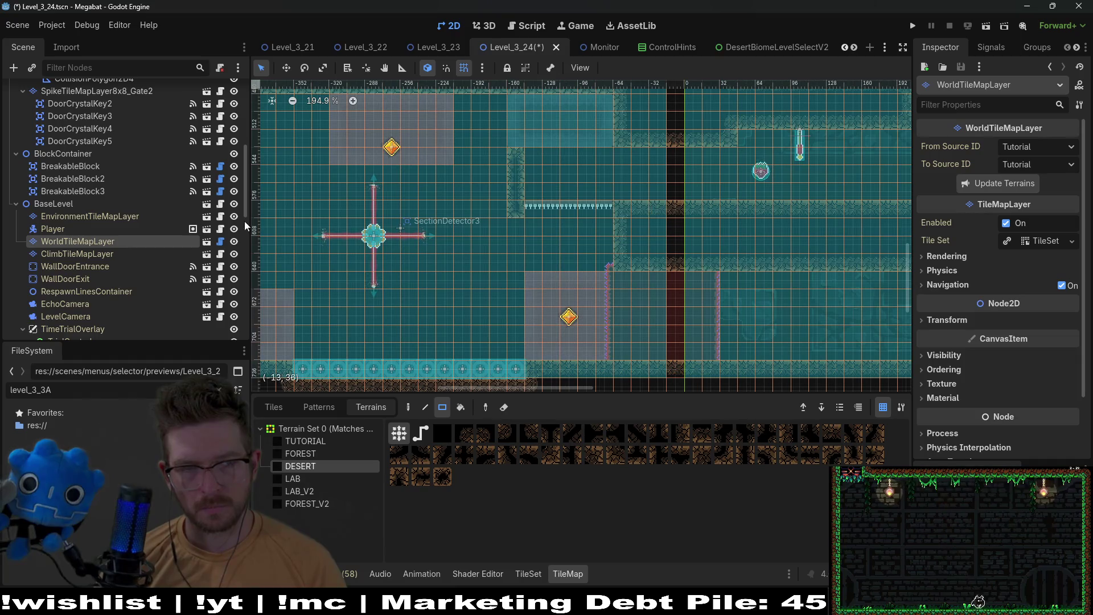
scroll(128, 234, down, 10)
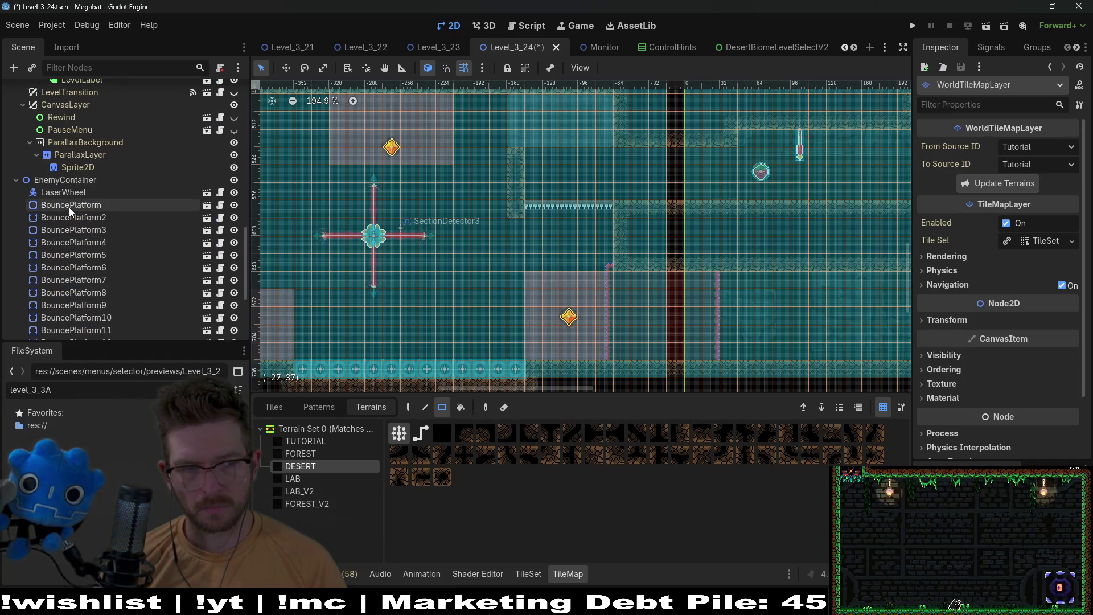
Move the Fruit4 pickup left so it sits above the spike strip
scroll(70, 207, down, 4)
click(57, 265)
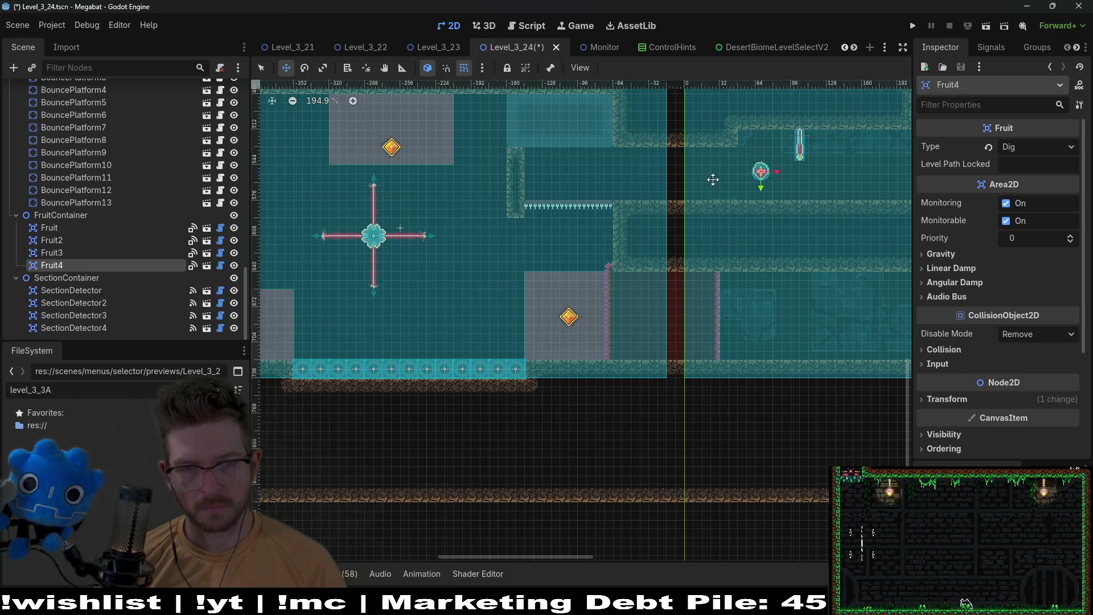
drag(713, 179, 558, 177)
scroll(552, 178, up, 10)
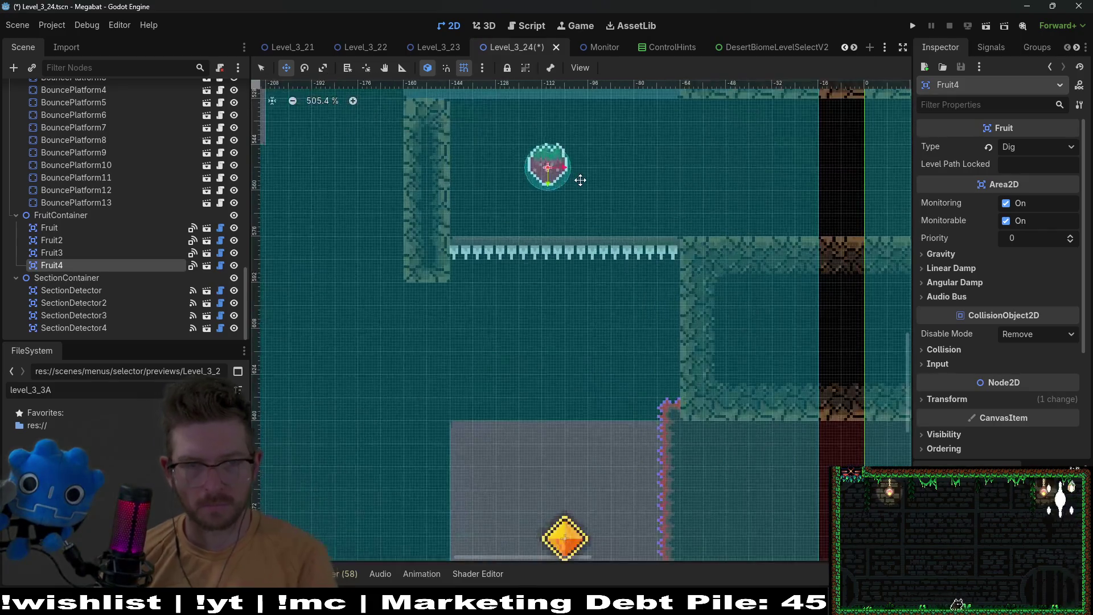
scroll(104, 194, up, 15)
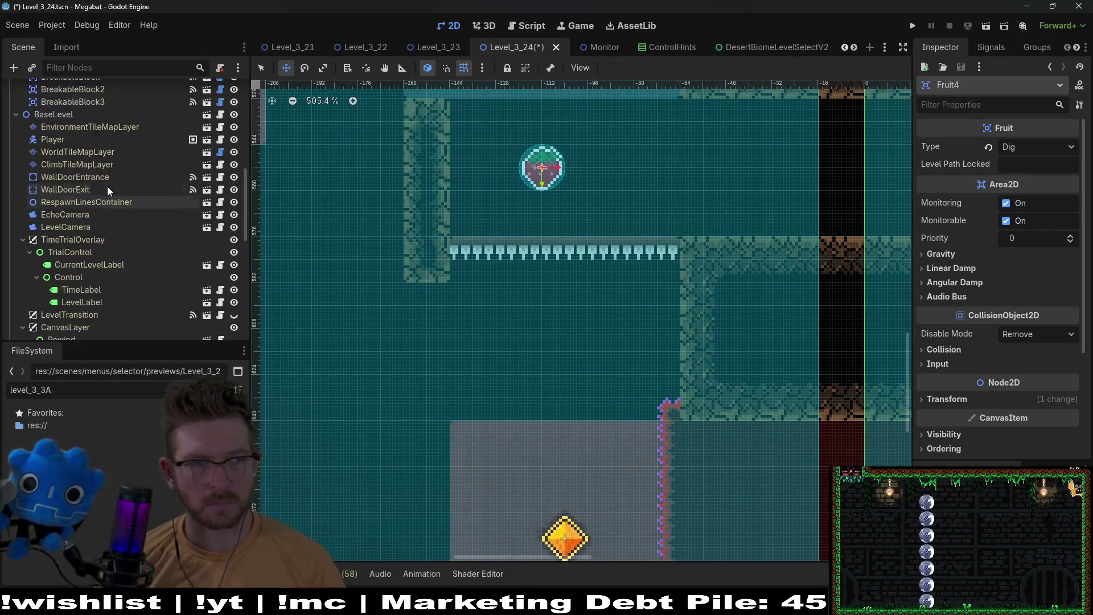
Survey the room's left side, then select a collision polygon under the spike trail area
click(73, 141)
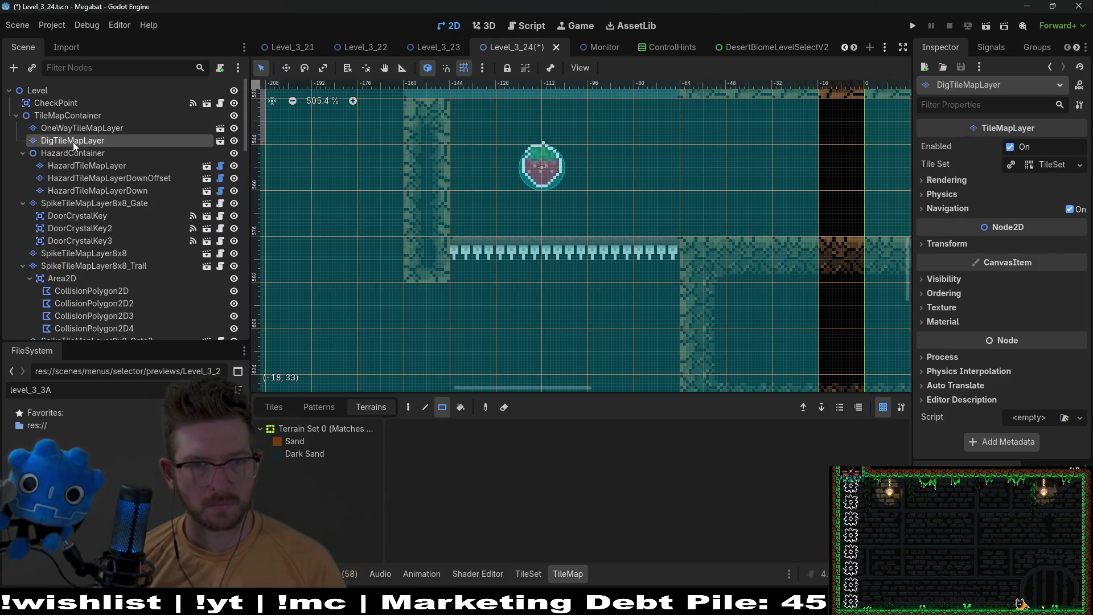
scroll(562, 214, down, 7)
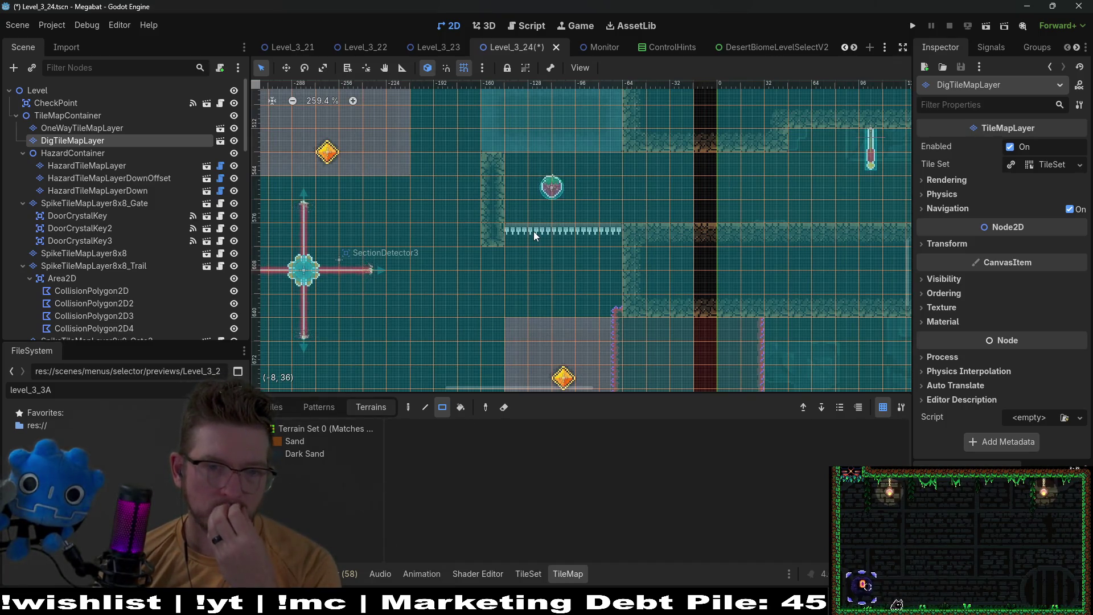
scroll(534, 232, down, 4)
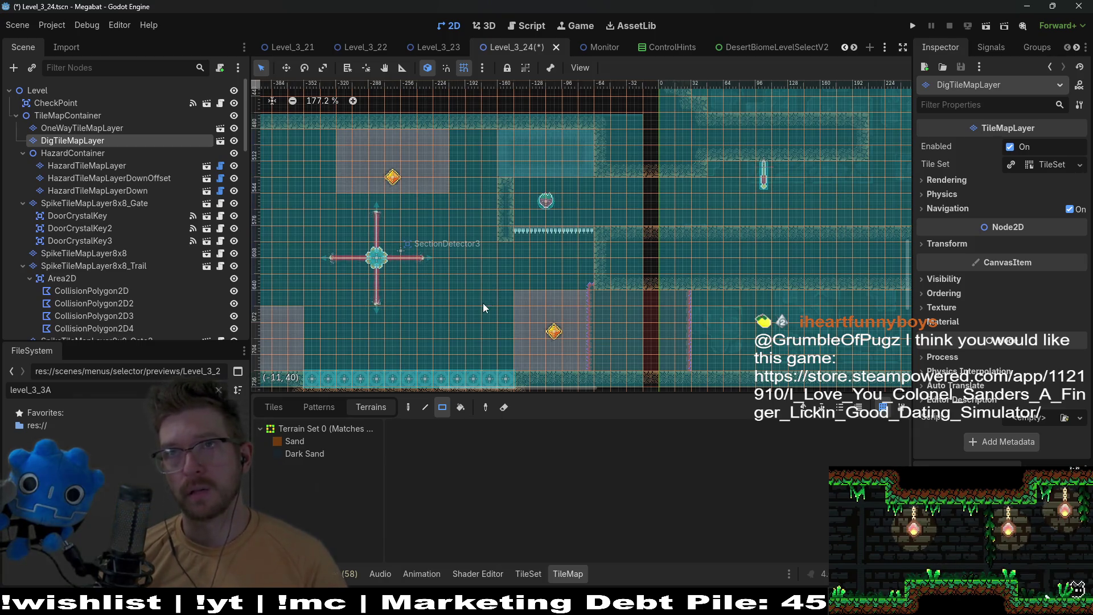
drag(489, 355, 590, 323)
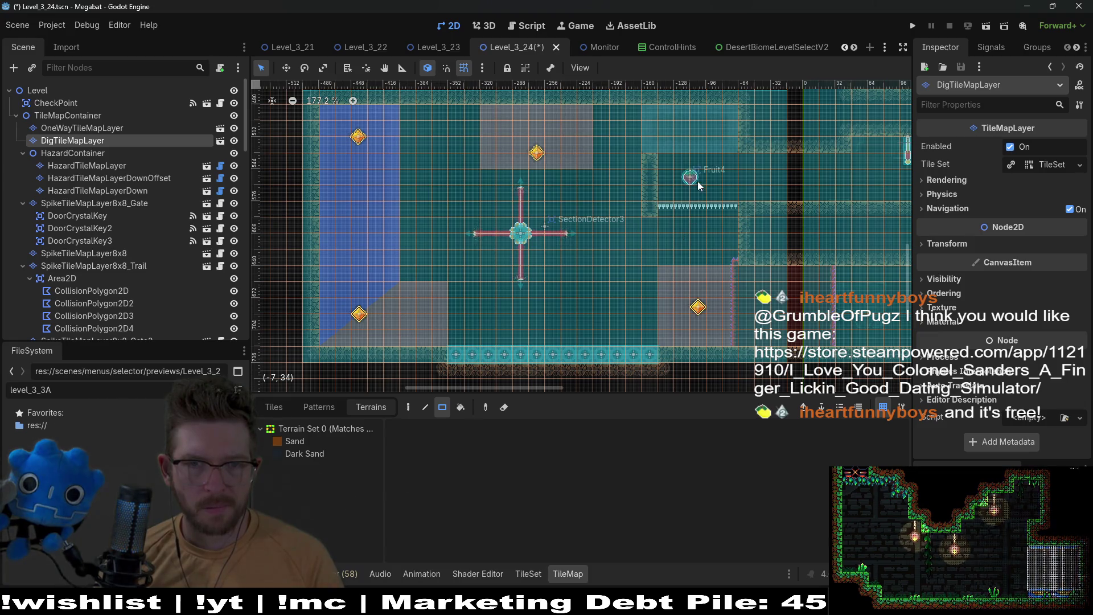
scroll(119, 207, down, 10)
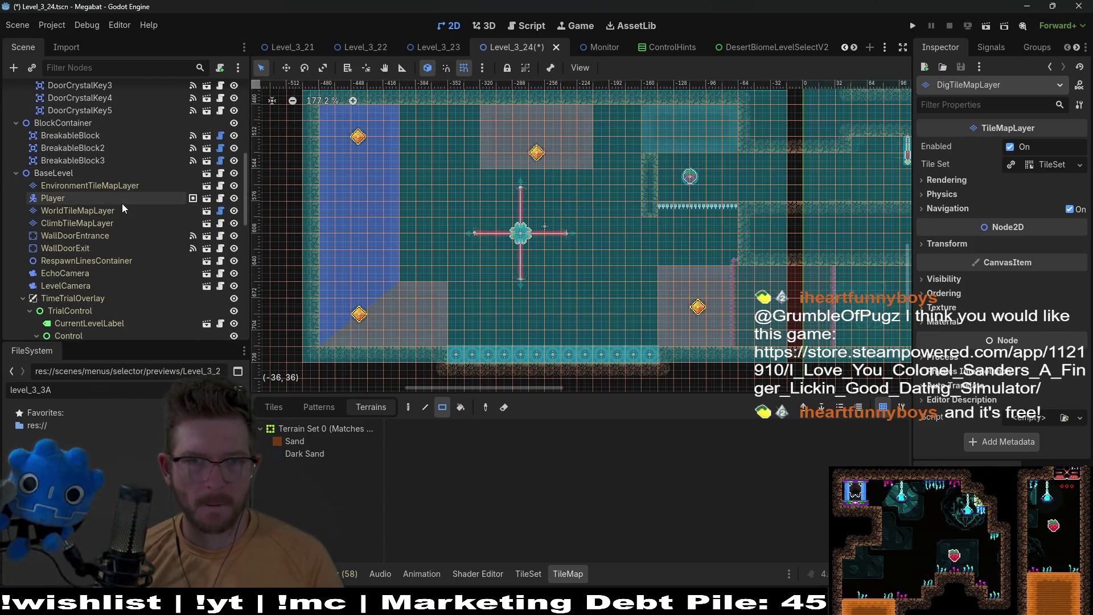
scroll(117, 201, up, 2)
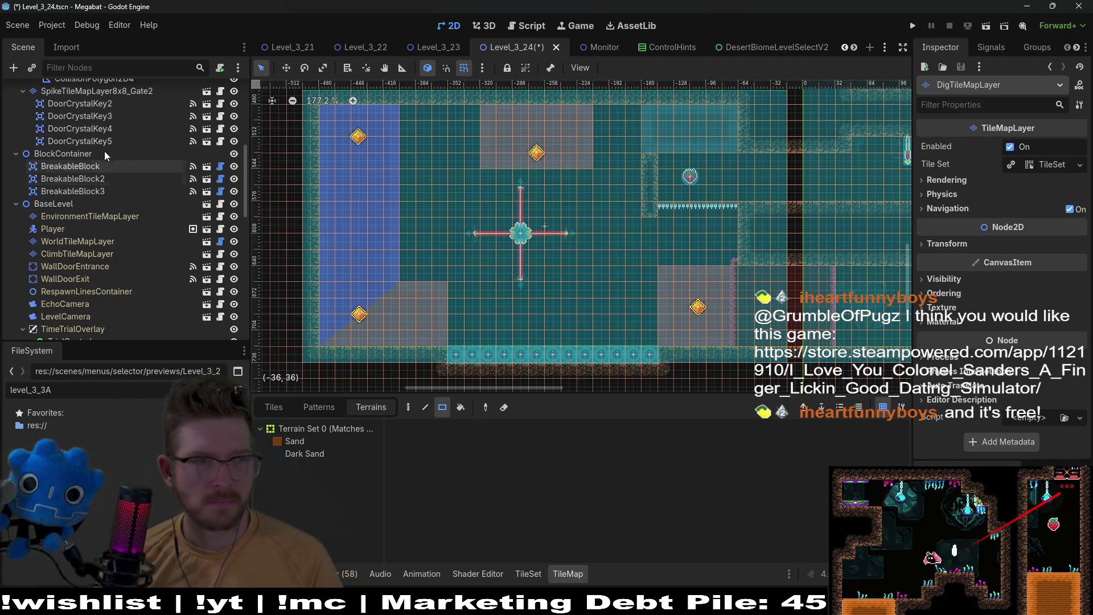
scroll(115, 166, up, 4)
click(86, 159)
Add a CollisionPolygon2D under the spike trail's Area2D, then bring the Steam store browser forward
click(59, 121)
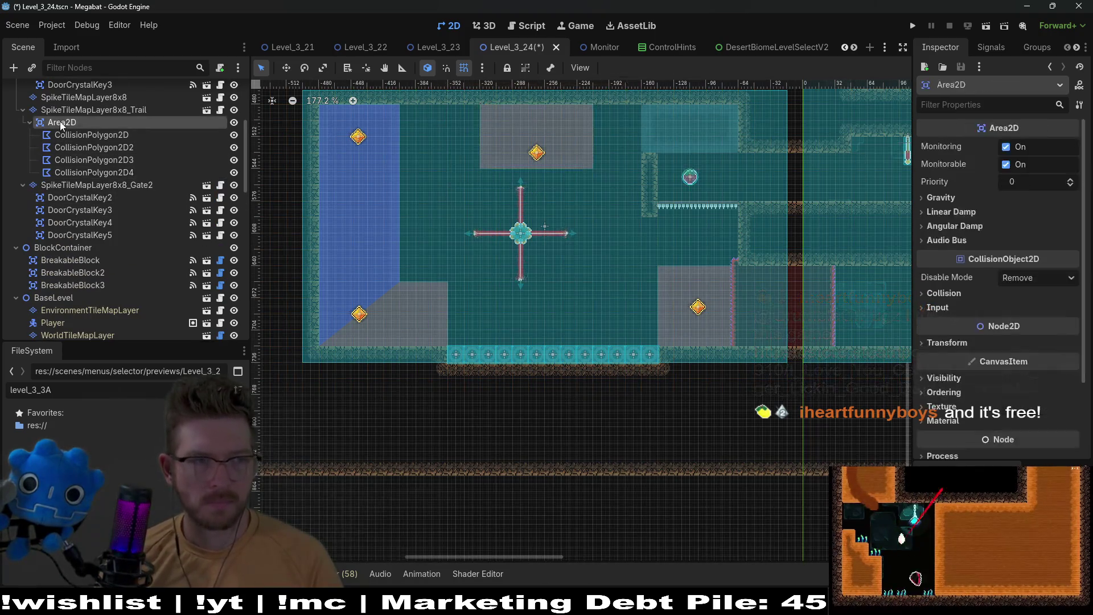
key(ctrl+a)
text(COLLISION)
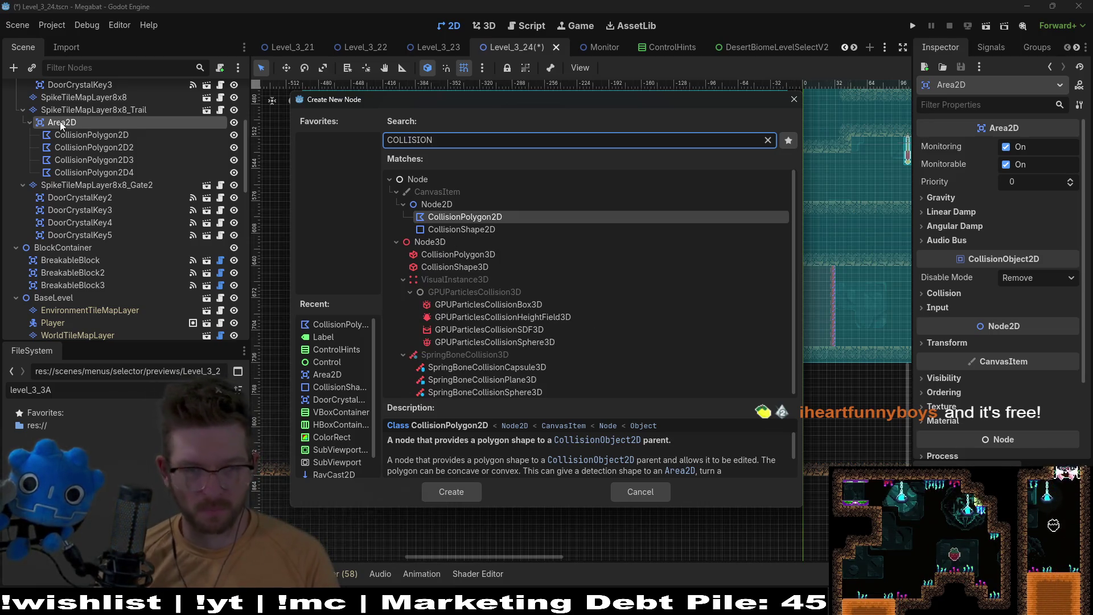
key(Return)
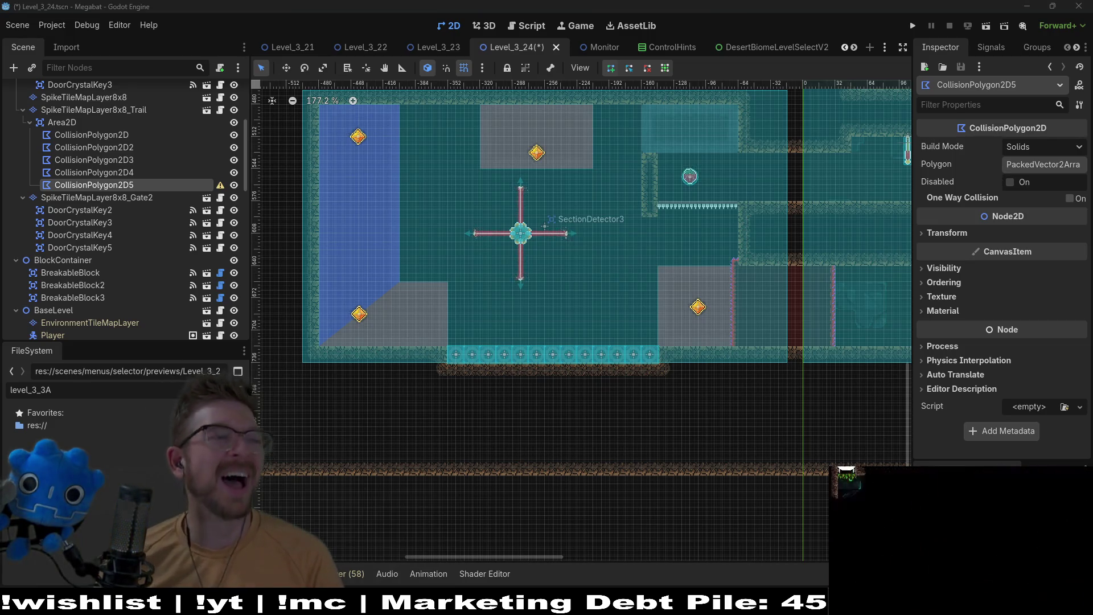
mouse_move(1092, 40)
mouse_down()
mouse_move(646, 40)
mouse_move(653, 30)
mouse_up()
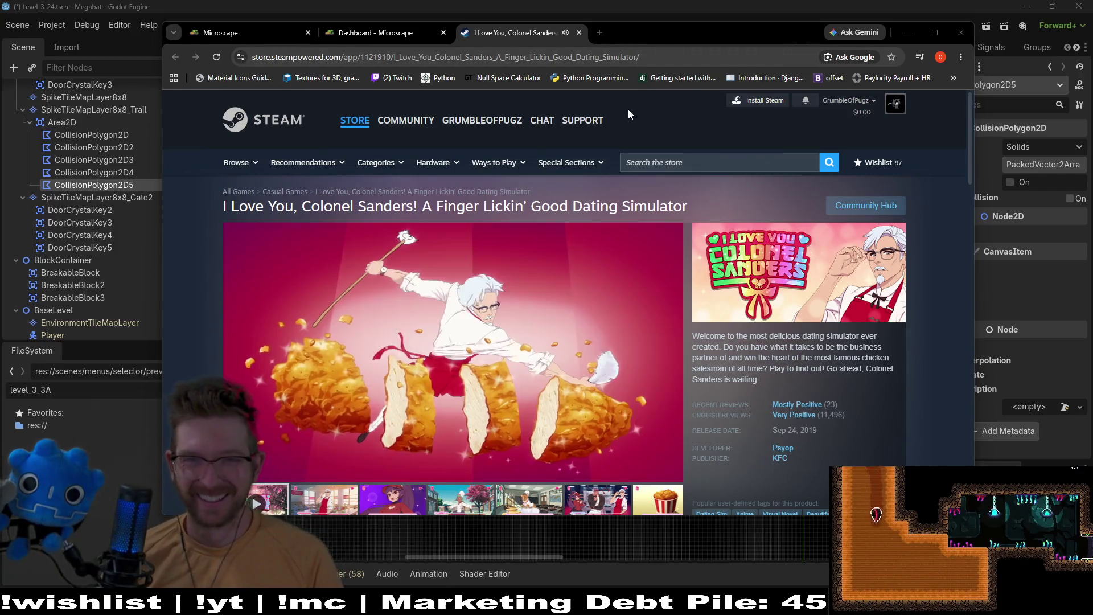
Reposition Chrome, skim the I Love You, Colonel Sanders! store page, then switch away from the browser
drag(693, 36, 804, 17)
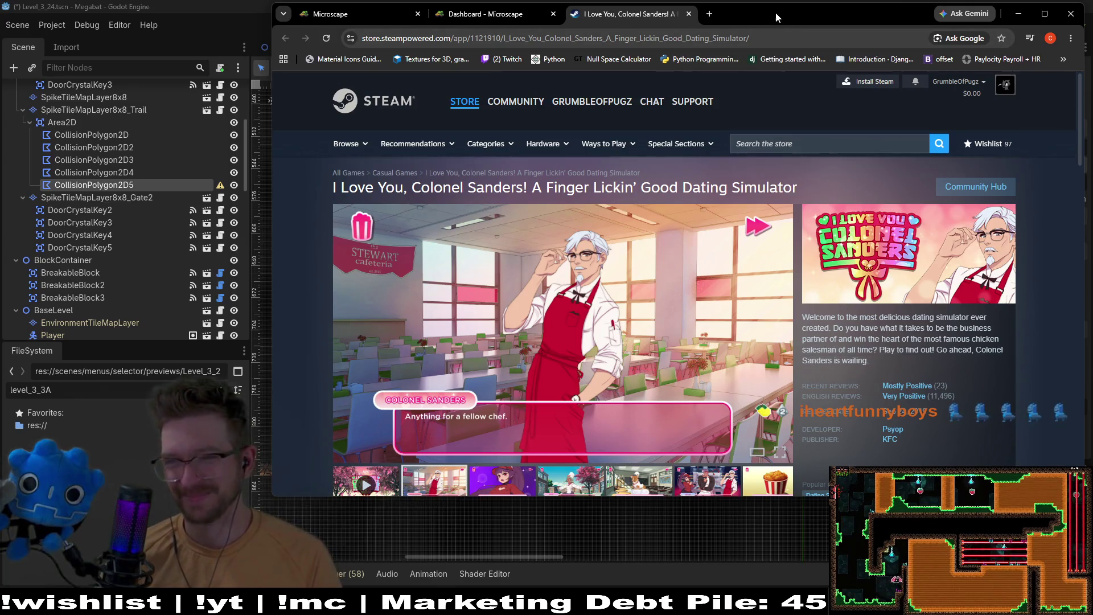
scroll(977, 377, down, 6)
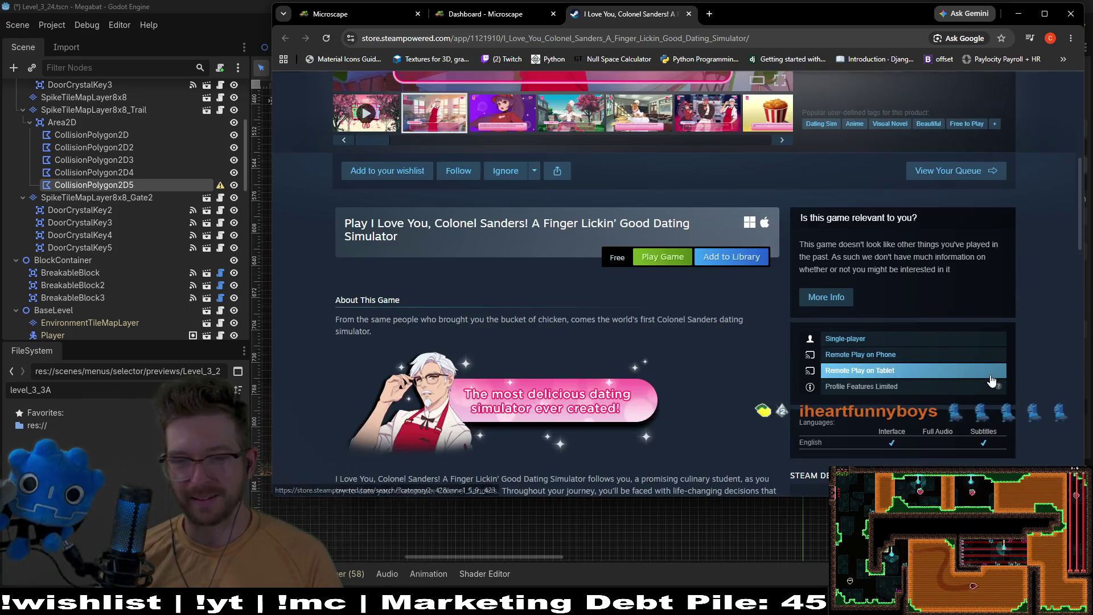
scroll(992, 377, up, 6)
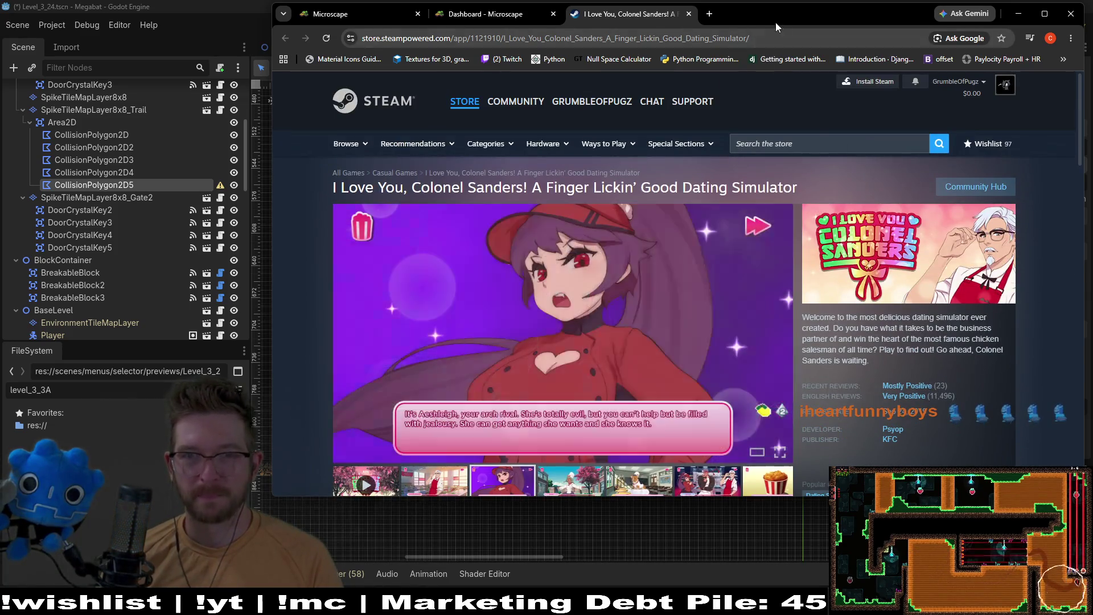
key(alt+Tab)
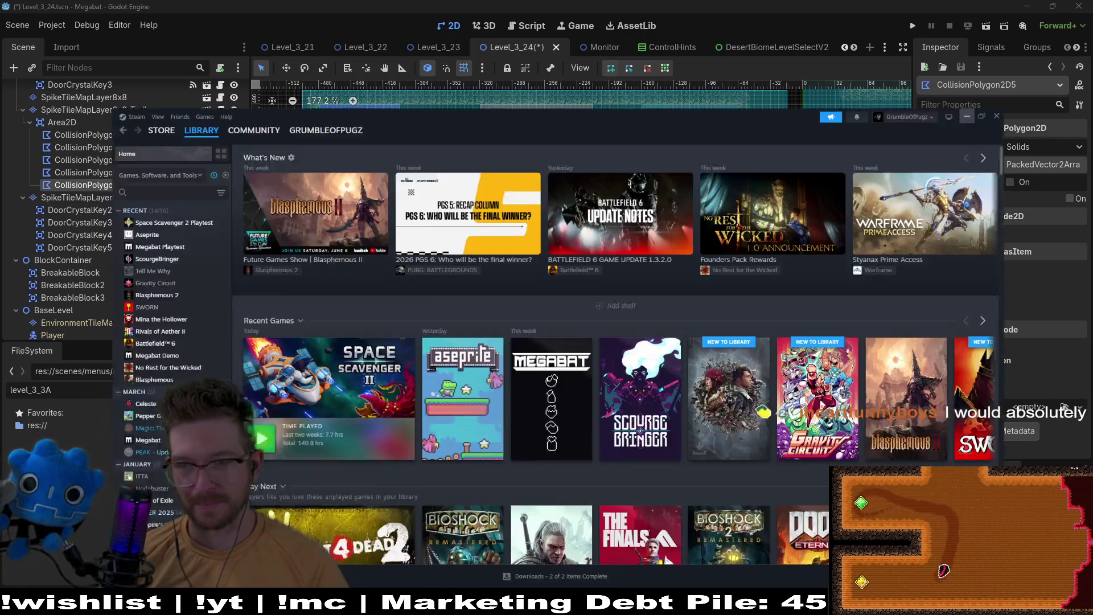
Search the Steam store for 'i love you col', add I Love You, Colonel Sanders! to the library, then minimize Steam
key(alt+Tab)
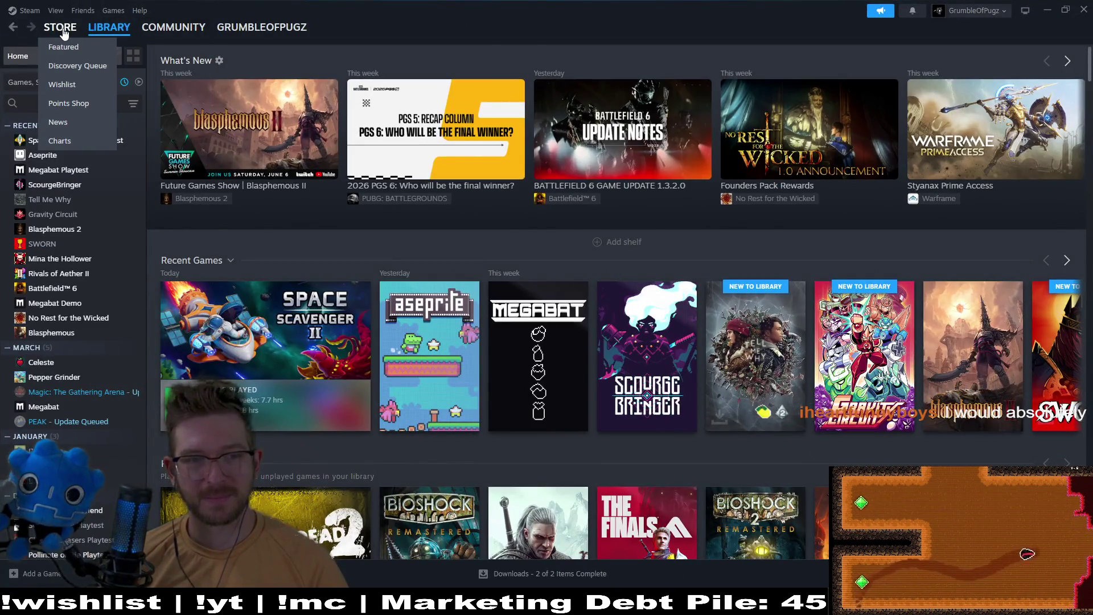
click(63, 30)
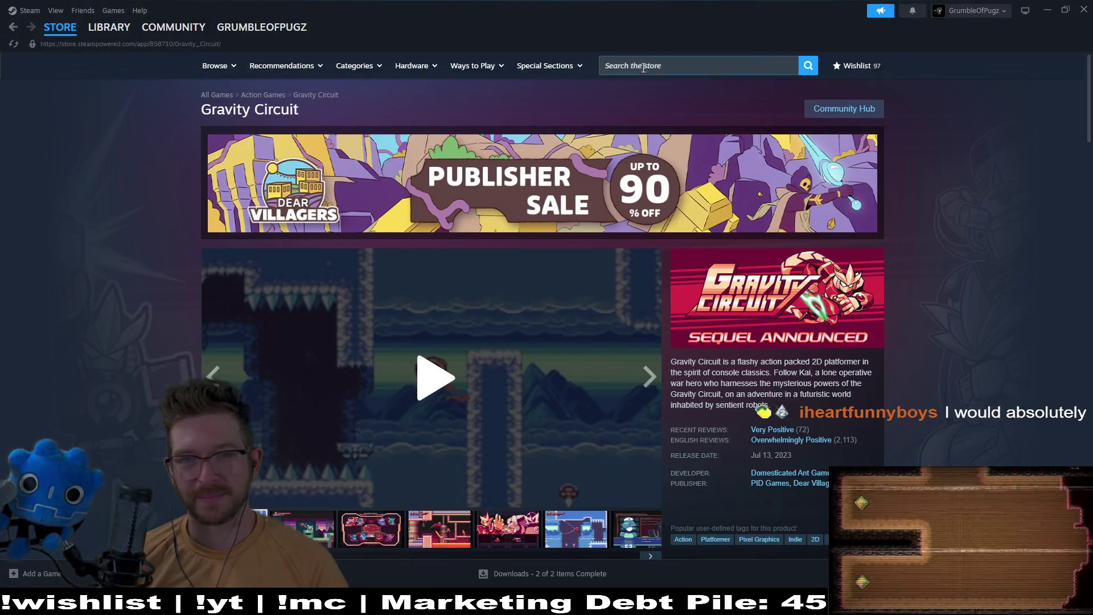
click(644, 67)
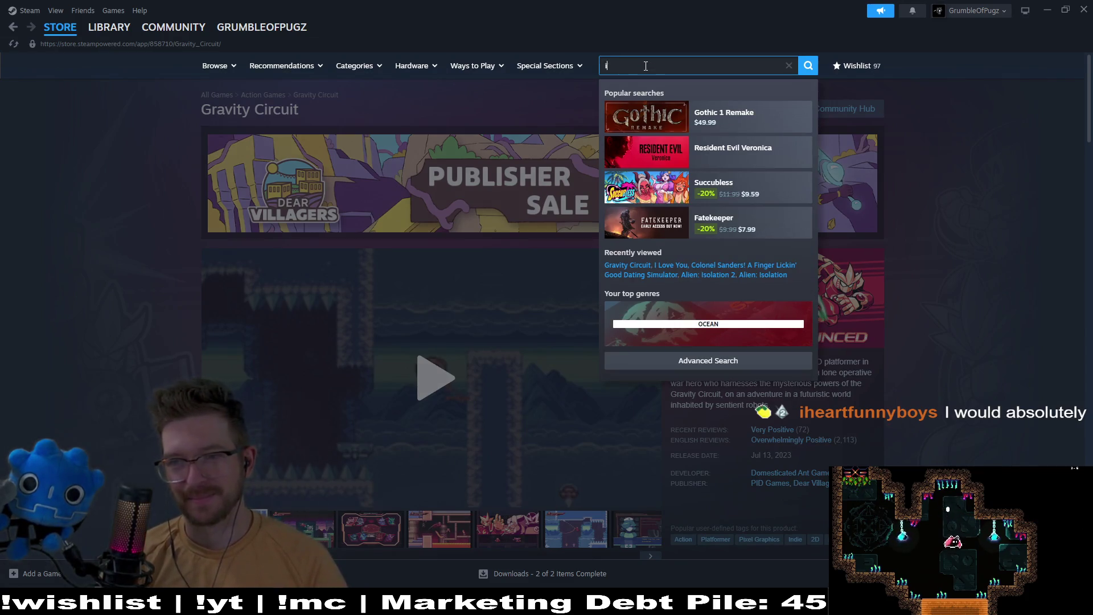
text(i love you c)
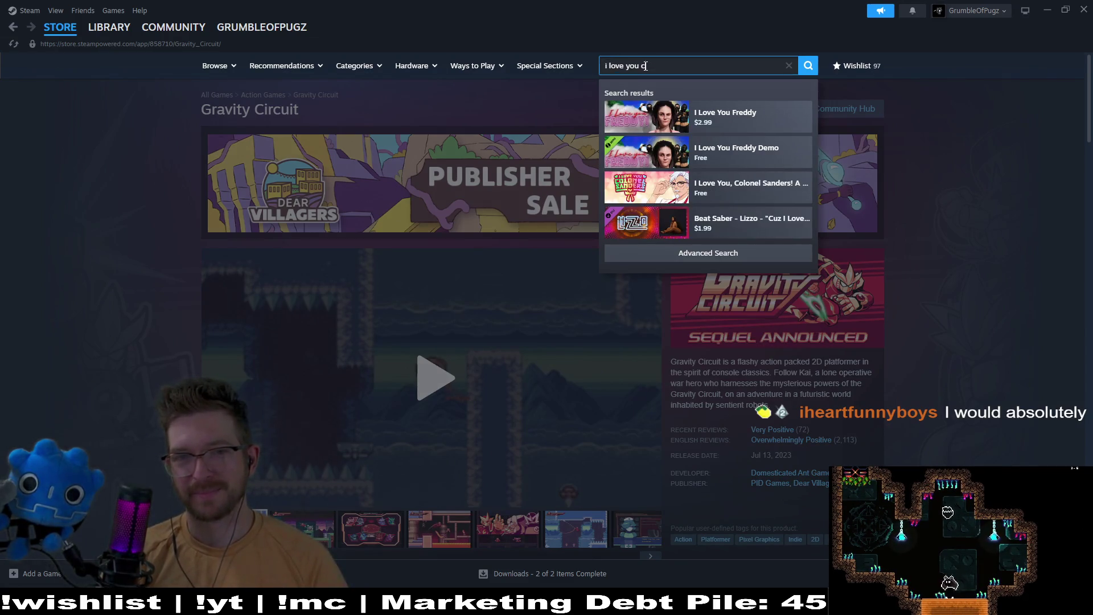
text(ol)
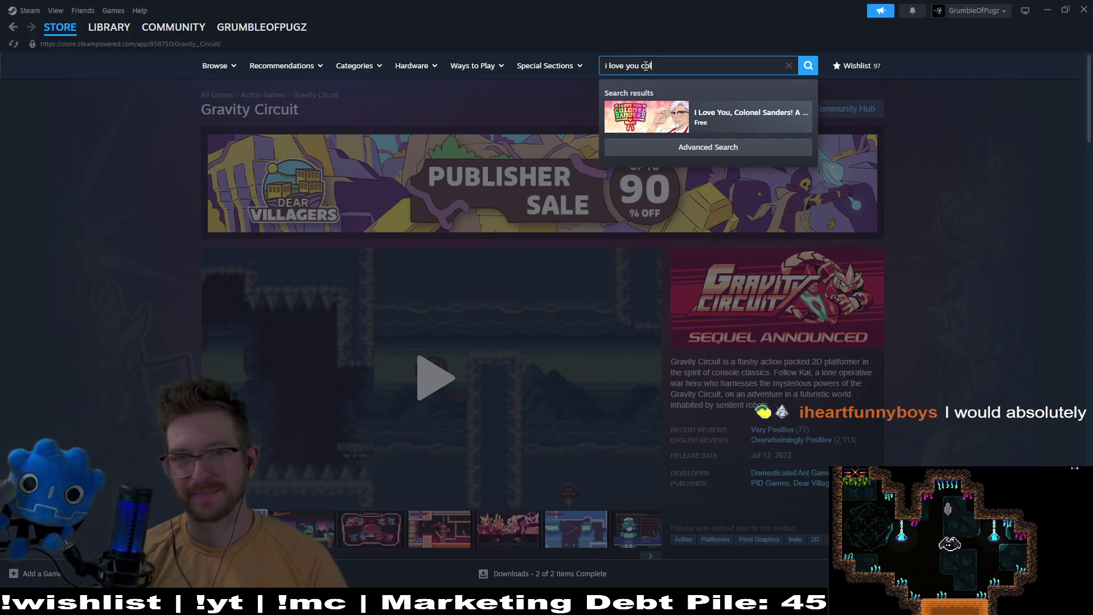
click(740, 117)
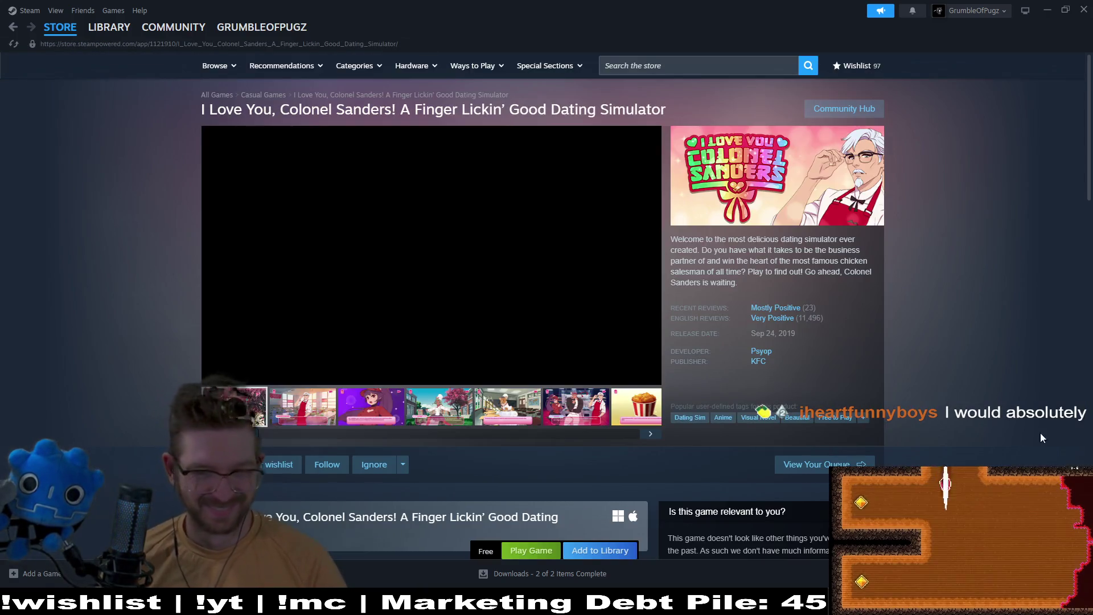
click(615, 552)
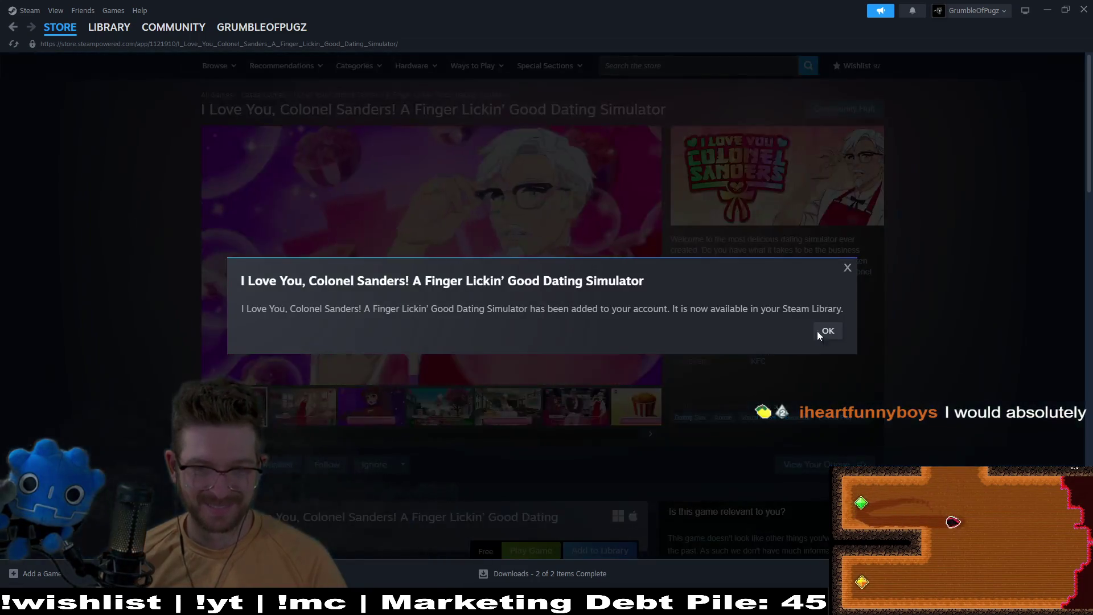
click(828, 331)
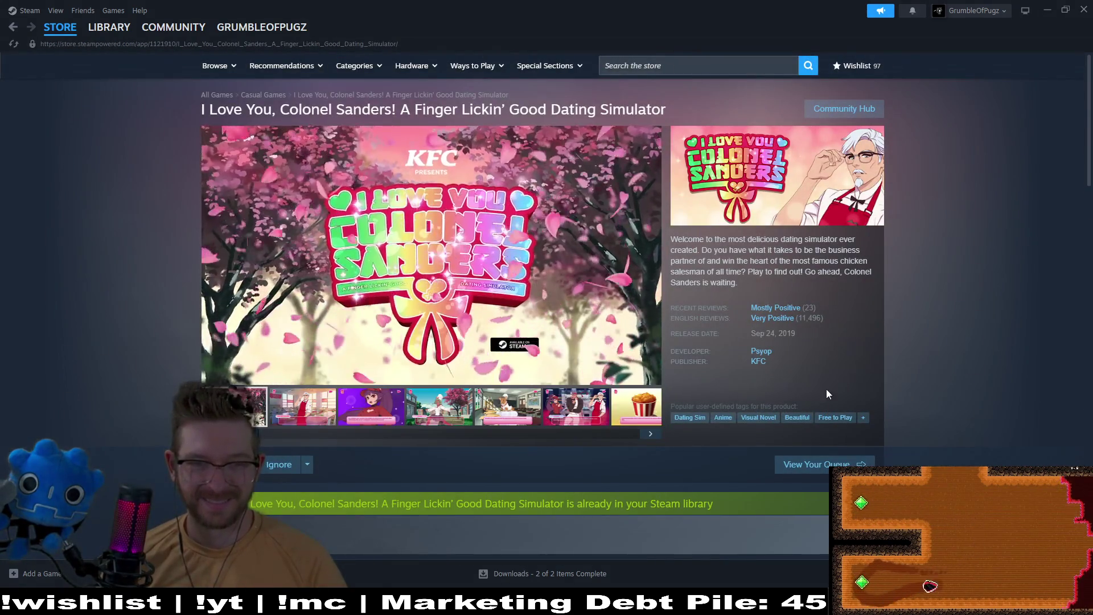
click(110, 27)
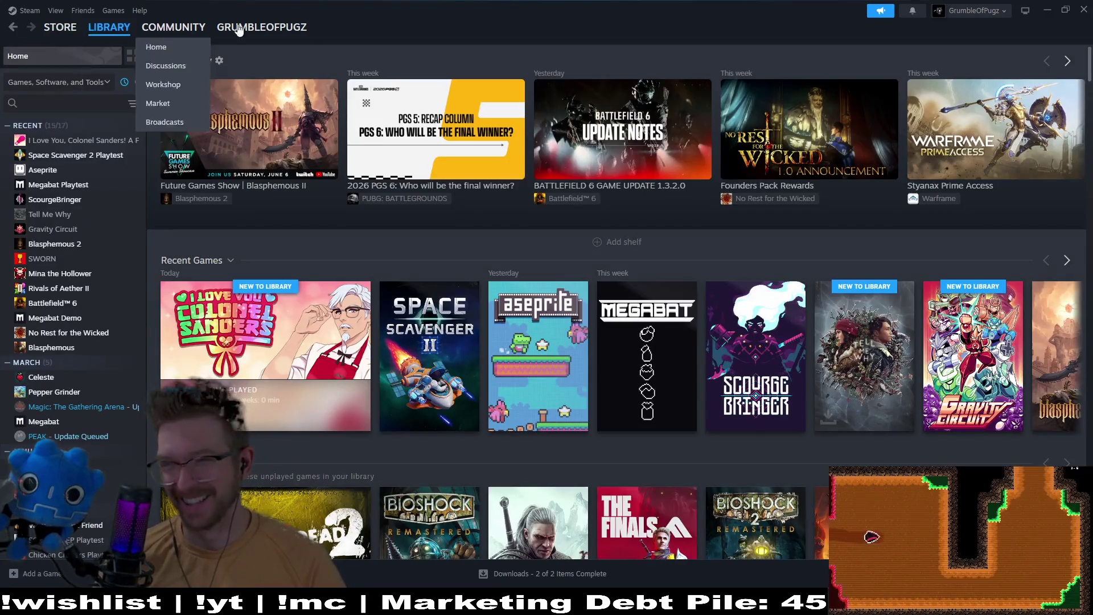
click(1044, 12)
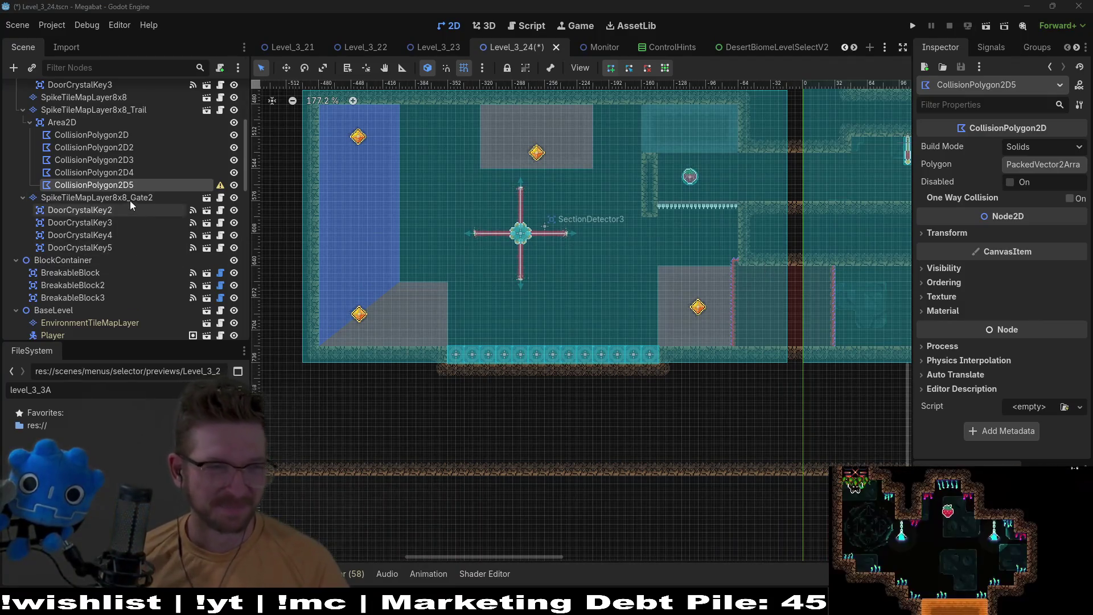
scroll(616, 232, up, 4)
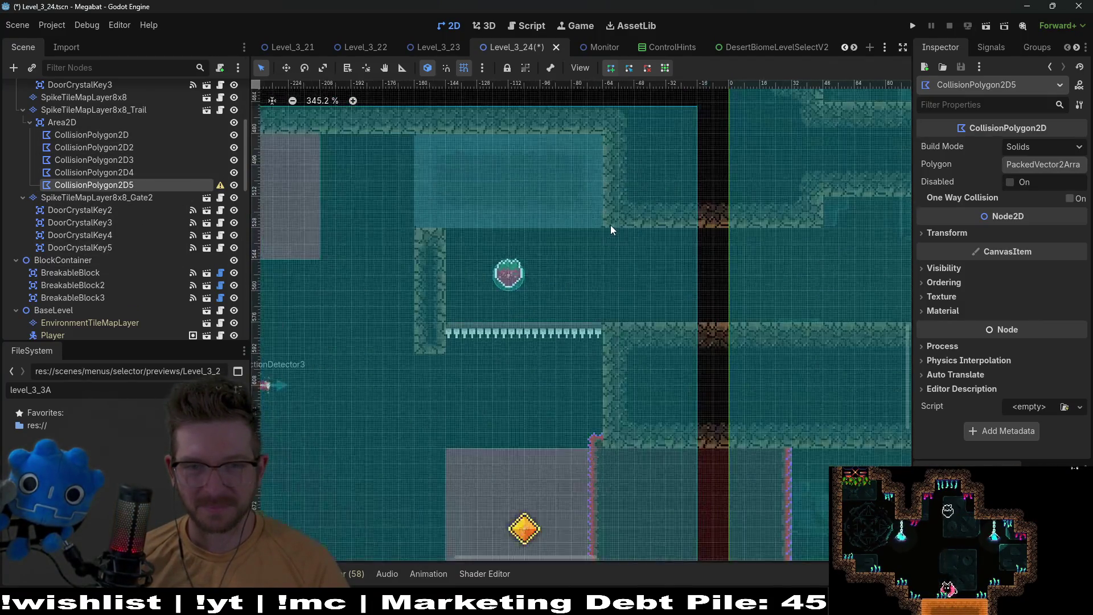
scroll(596, 230, up, 5)
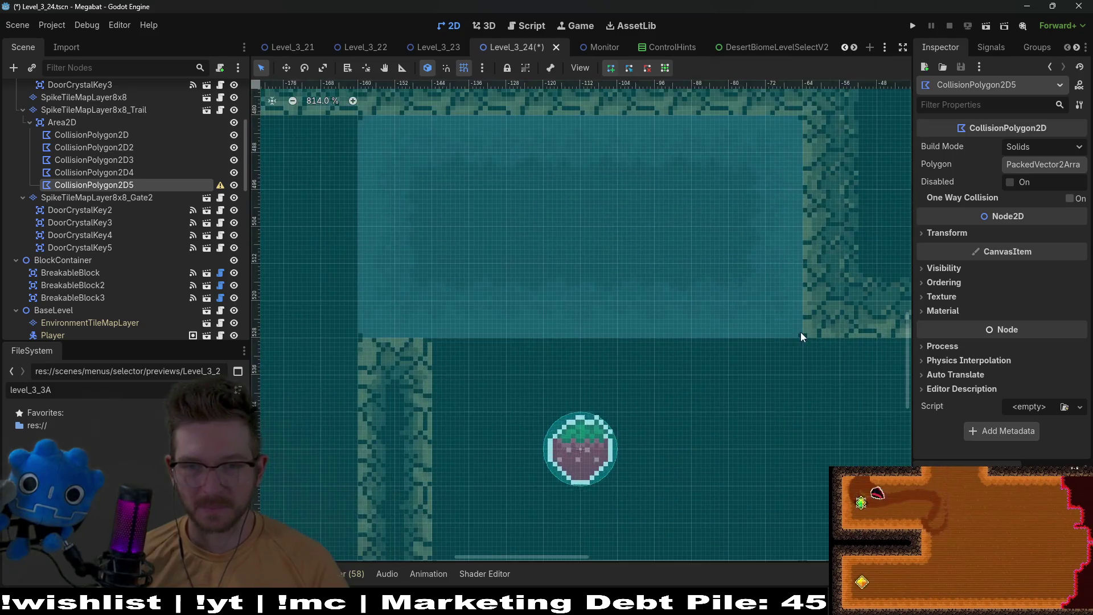
click(799, 338)
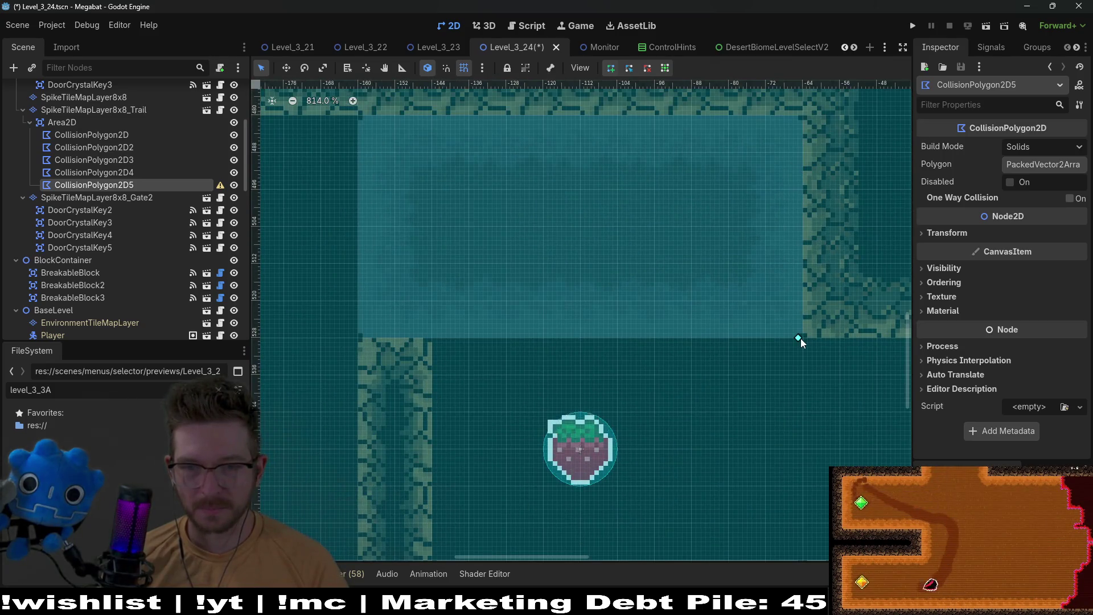
click(804, 116)
click(358, 116)
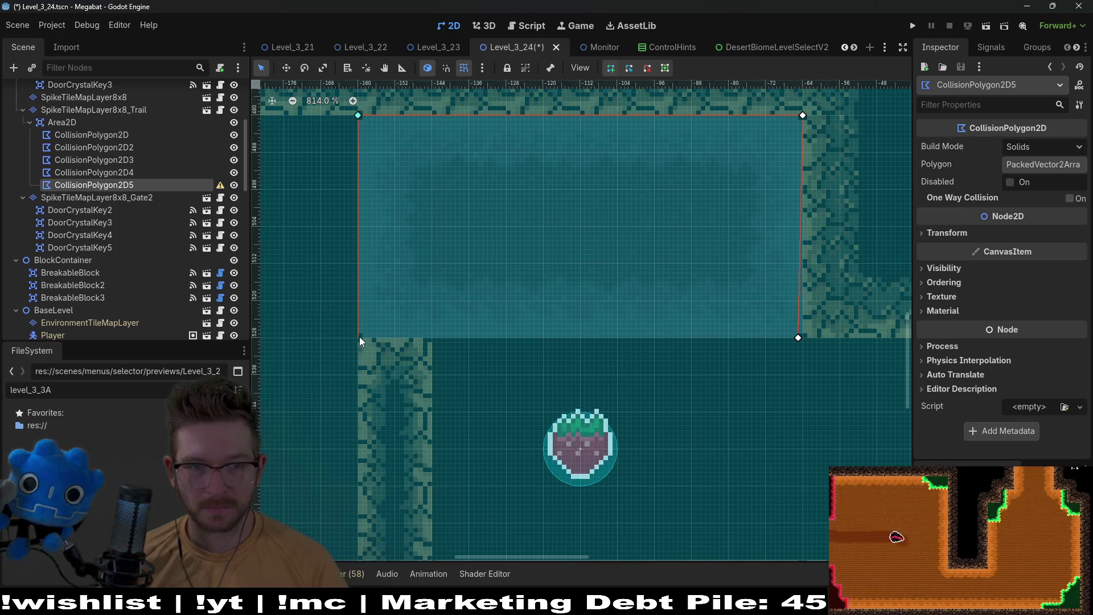
click(358, 337)
click(799, 337)
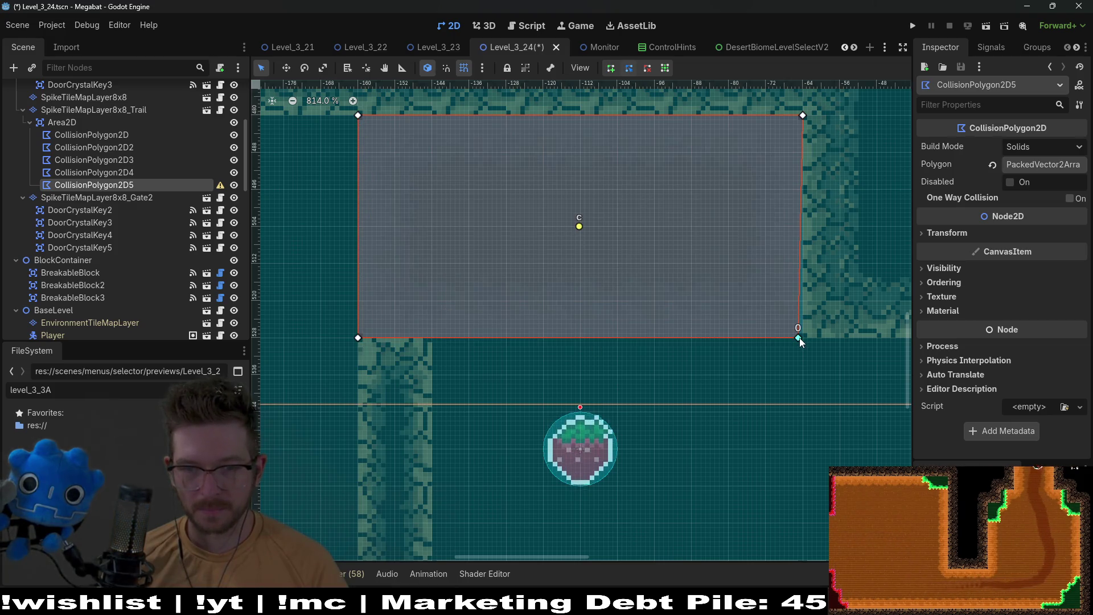
scroll(799, 340, down, 6)
mouse_move(770, 357)
mouse_down()
mouse_move(664, 306)
mouse_move(676, 291)
mouse_move(675, 248)
mouse_move(571, 303)
mouse_up()
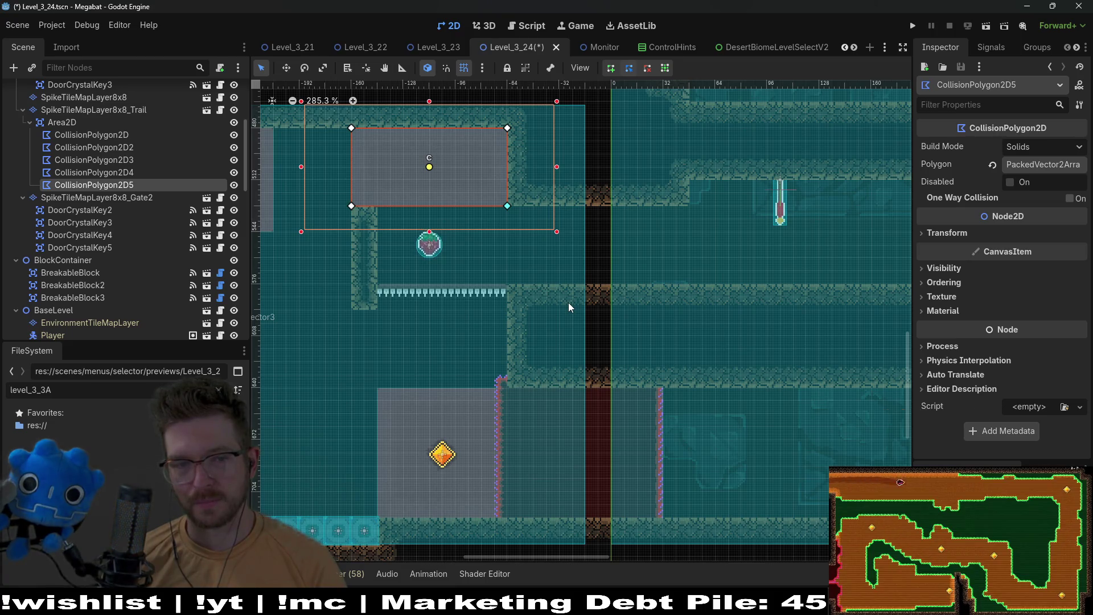
scroll(611, 304, left, 5)
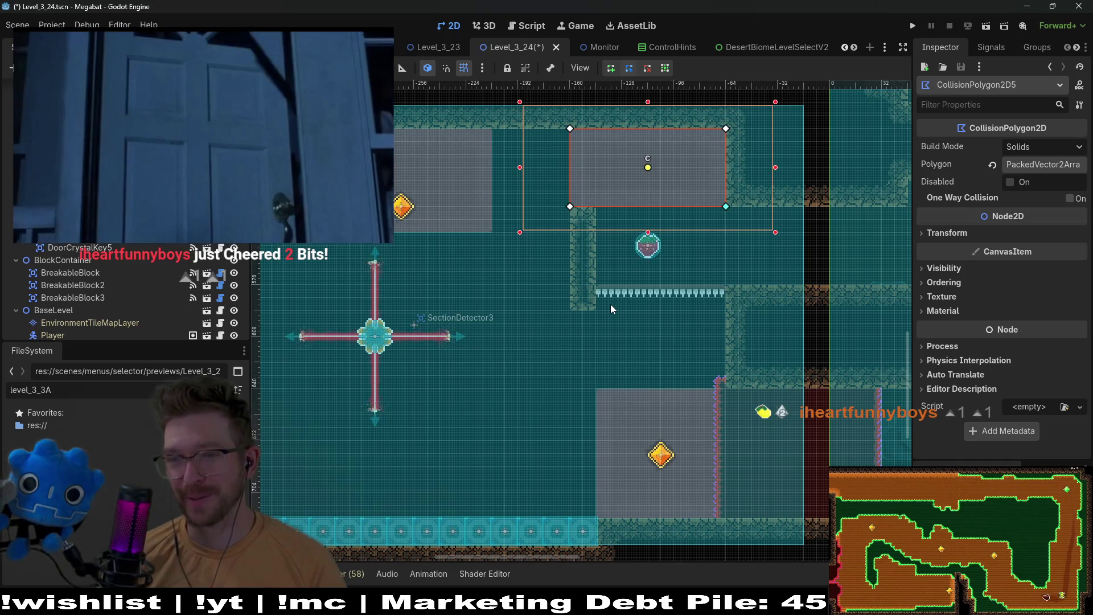
drag(688, 402, 679, 340)
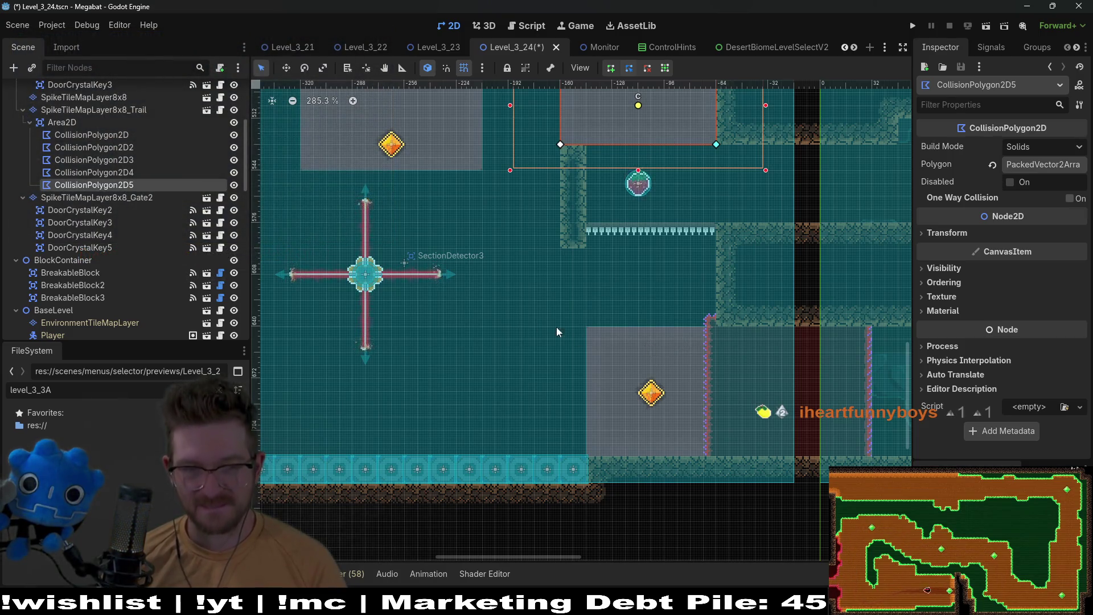
scroll(556, 332, down, 2)
scroll(586, 353, left, 5)
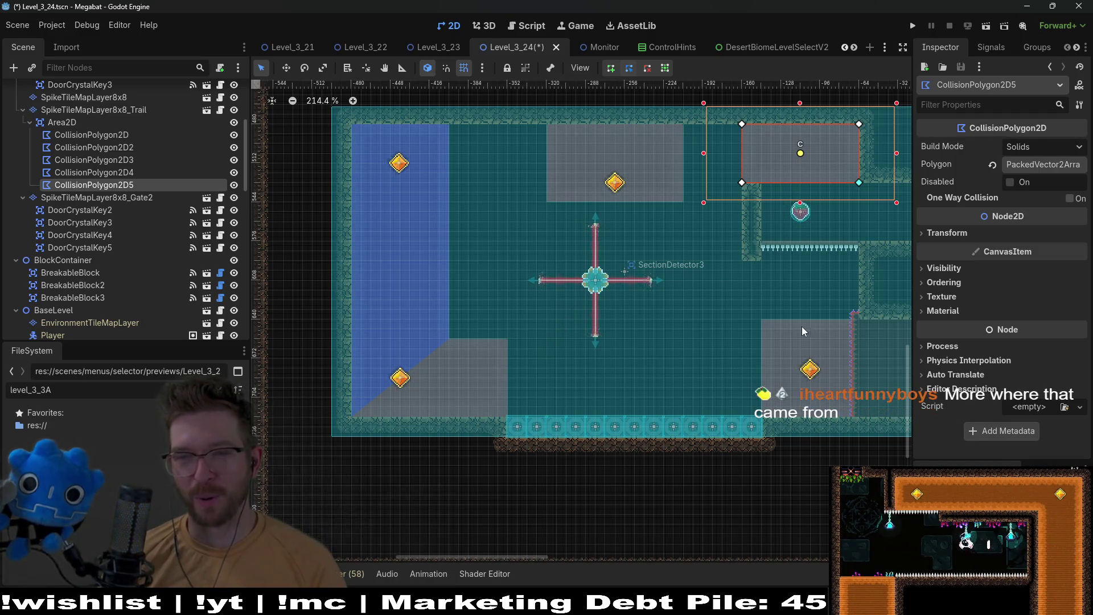
scroll(738, 284, right, 3)
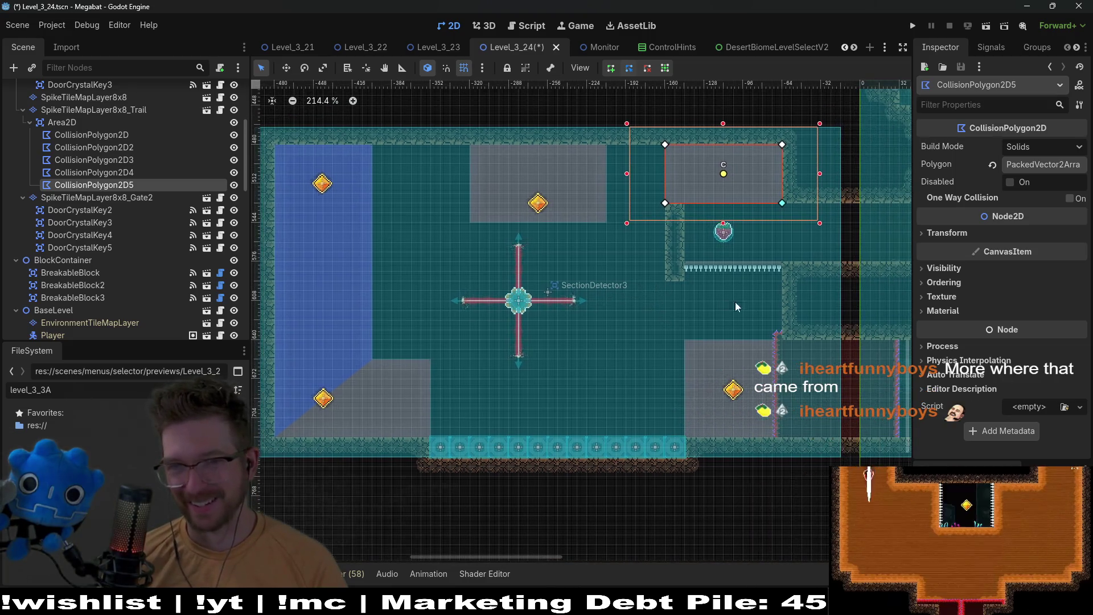
scroll(681, 278, down, 5)
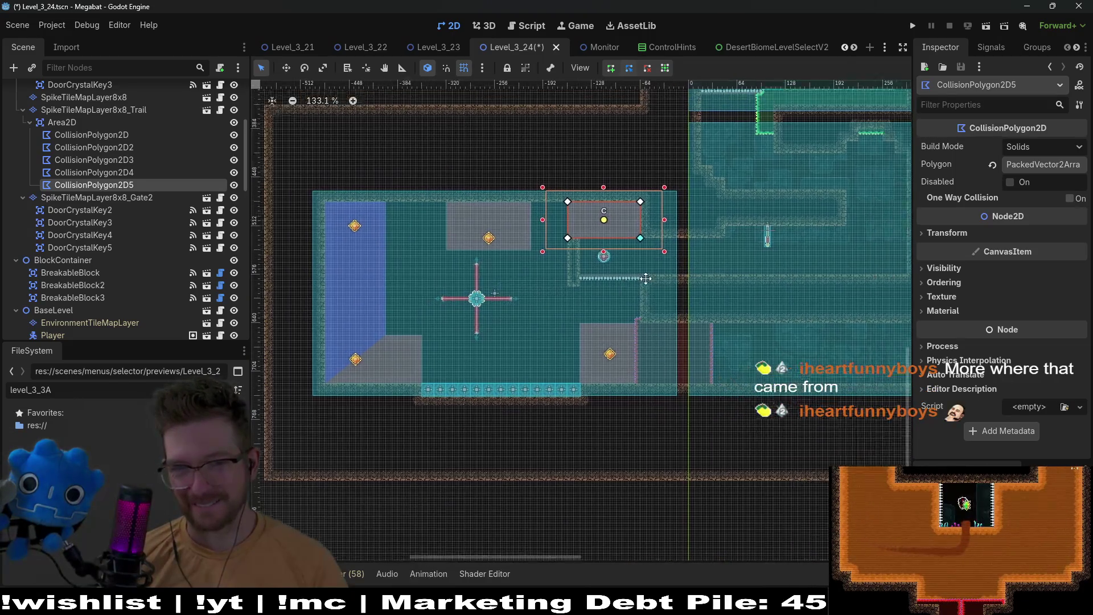
scroll(646, 278, right, 2)
scroll(116, 155, up, 5)
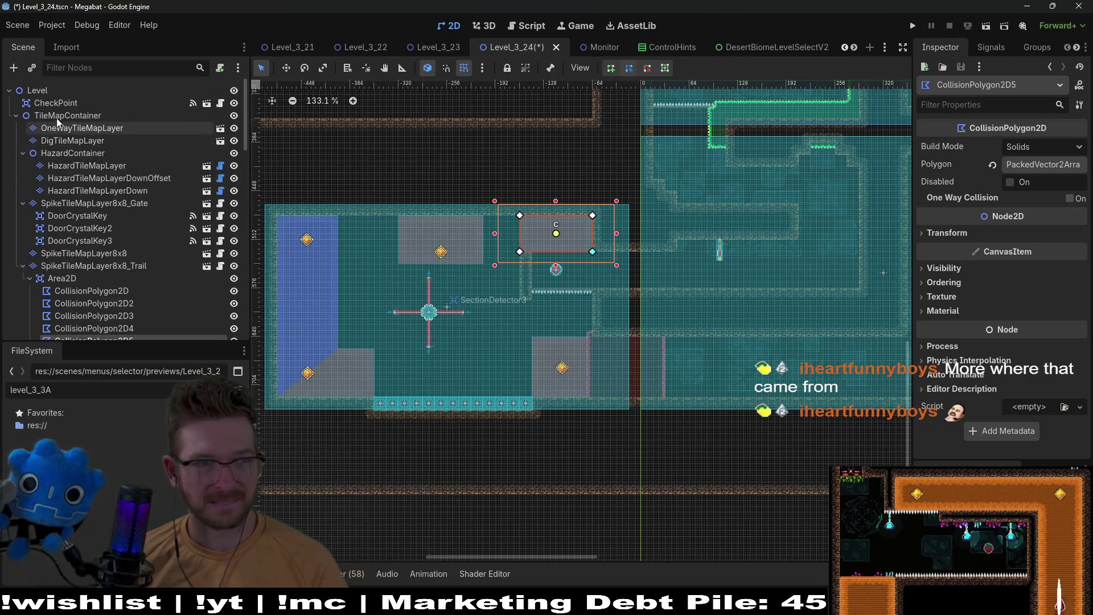
Focus the CheckPoint and drag it a few pixels down beside the spiked trail
click(56, 103)
key(f)
key(w)
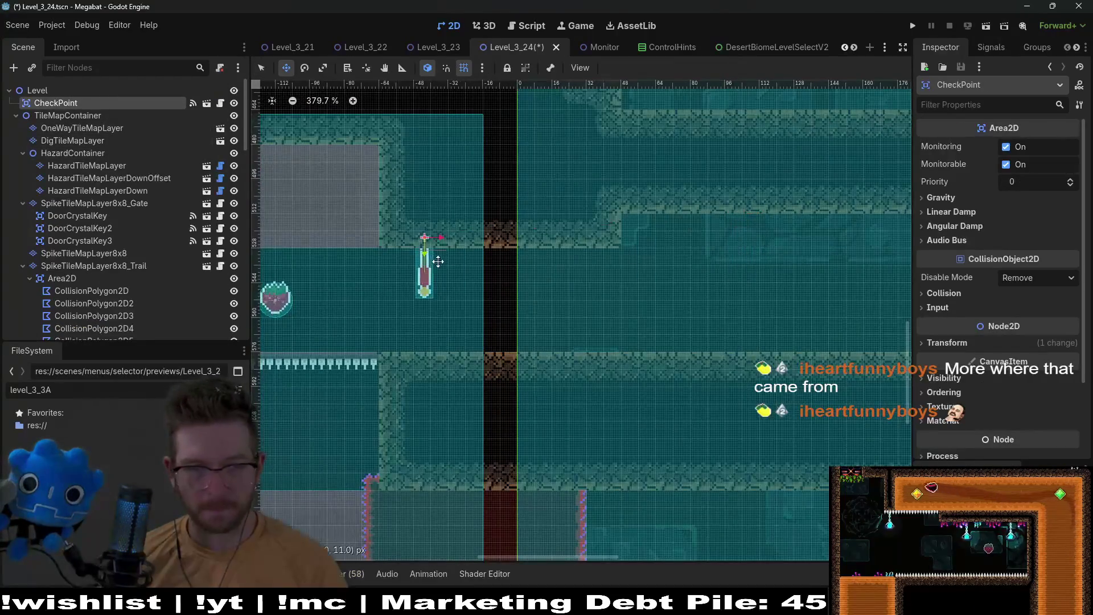
drag(438, 262, 442, 274)
scroll(581, 244, left, 3)
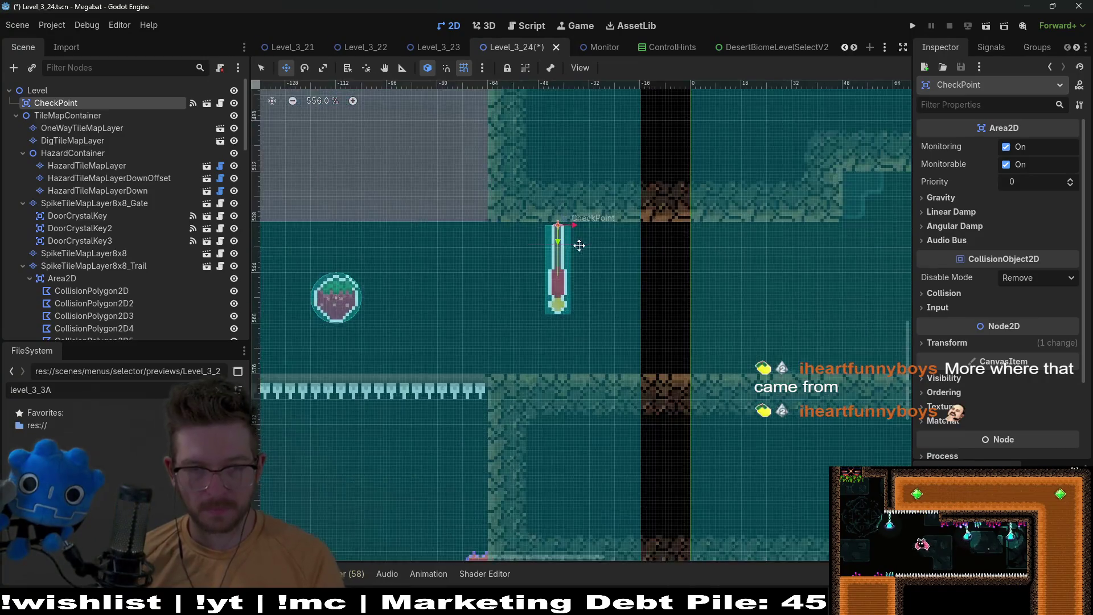
scroll(625, 271, up, 1)
scroll(623, 279, left, 1)
scroll(623, 279, down, 13)
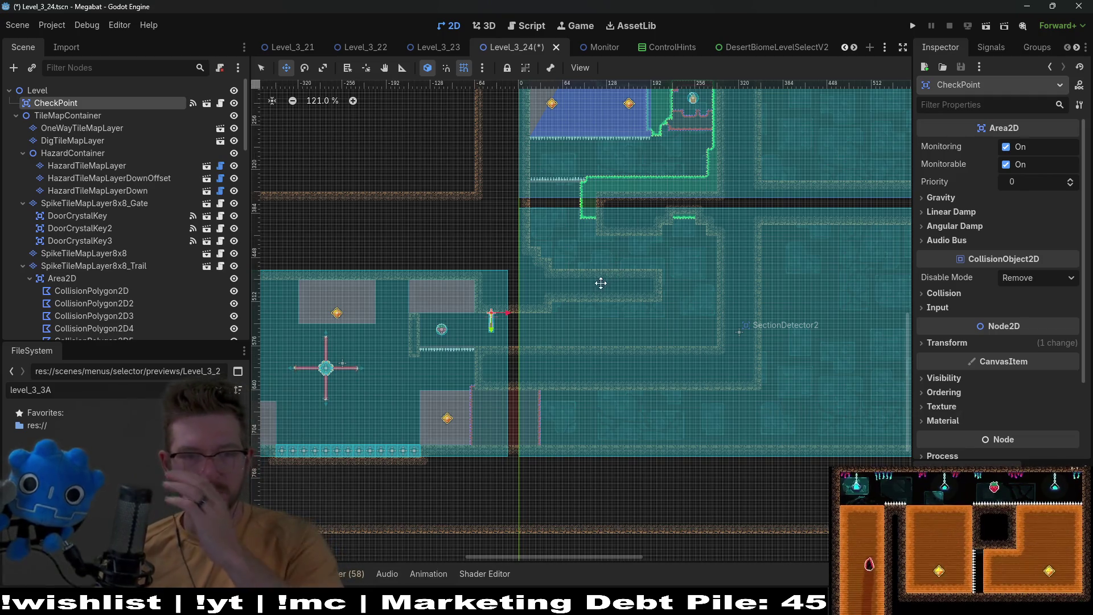
scroll(449, 332, left, 3)
scroll(449, 332, down, 1)
scroll(94, 249, down, 10)
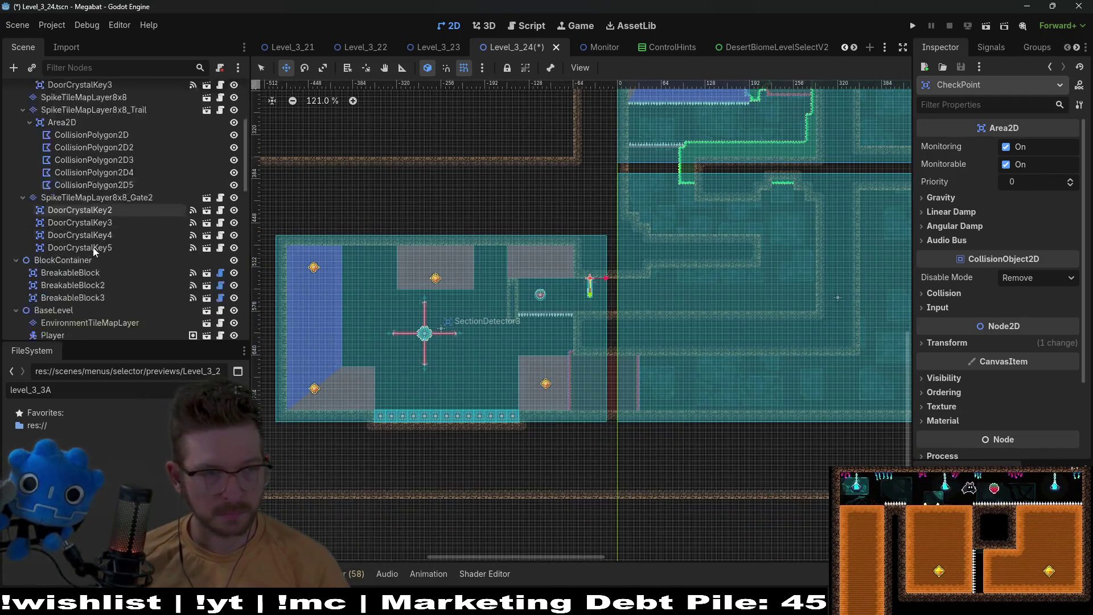
scroll(93, 250, up, 3)
Inspect DoorCrystalKey3, DoorCrystalKey4 and DoorCrystalKey5 in the Scene dock
click(101, 160)
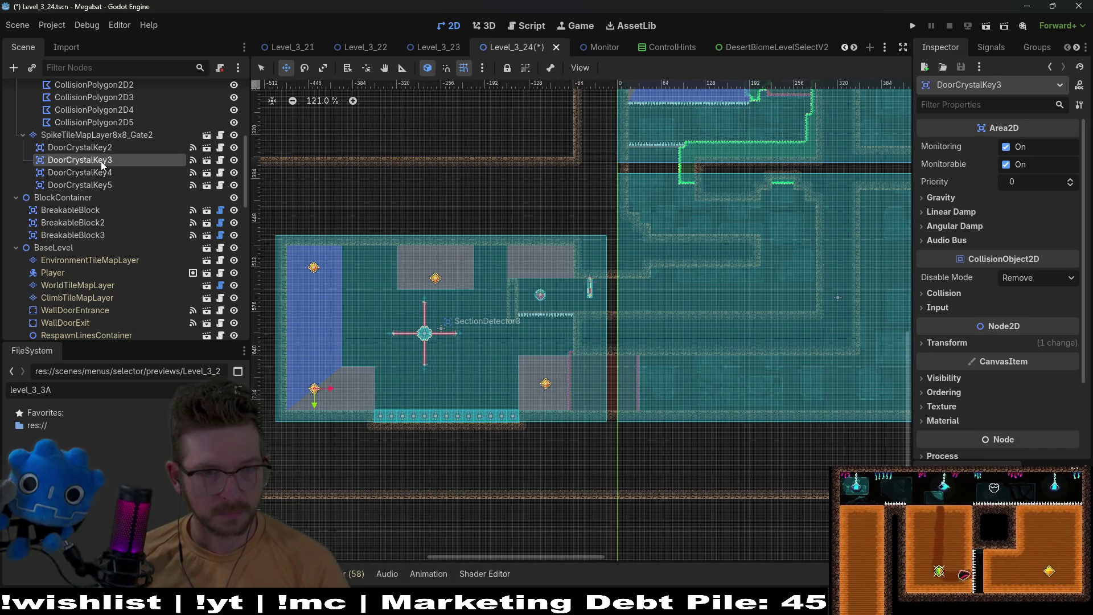
click(100, 172)
click(101, 189)
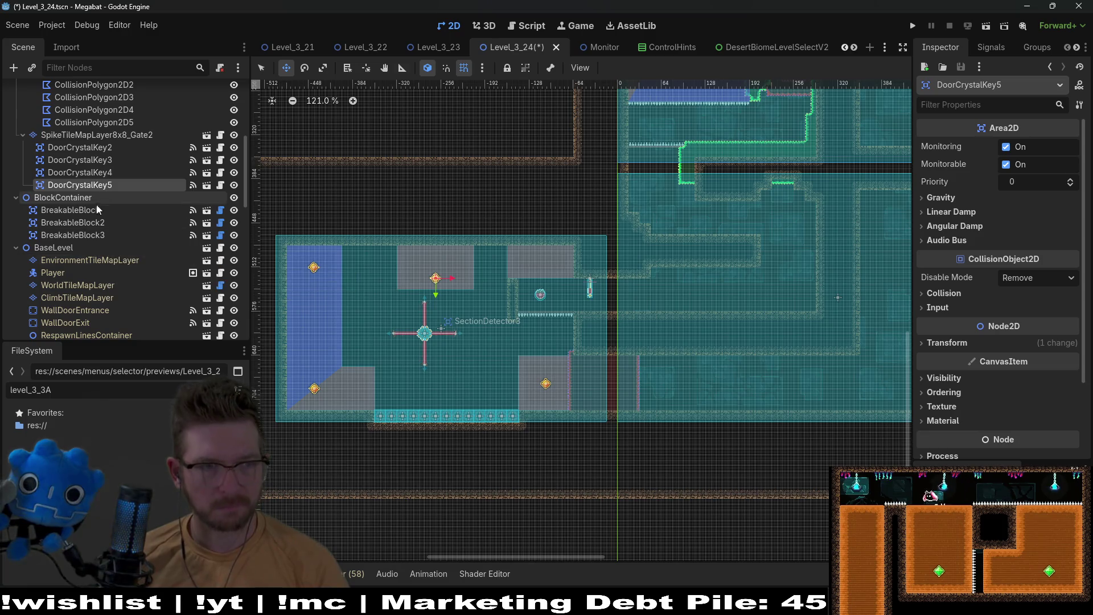
scroll(91, 213, down, 3)
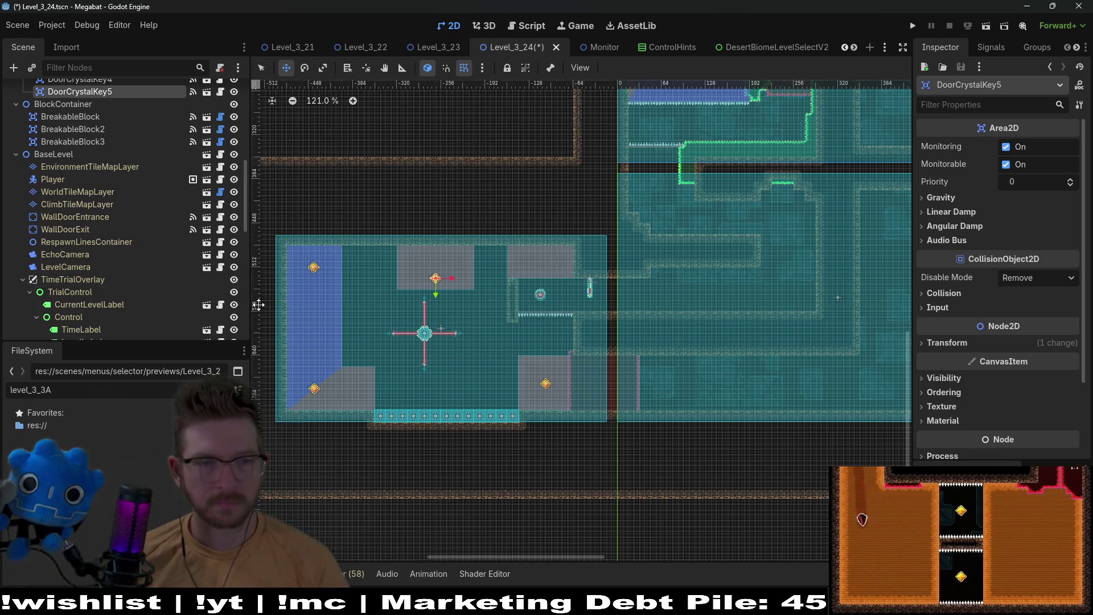
scroll(108, 279, down, 5)
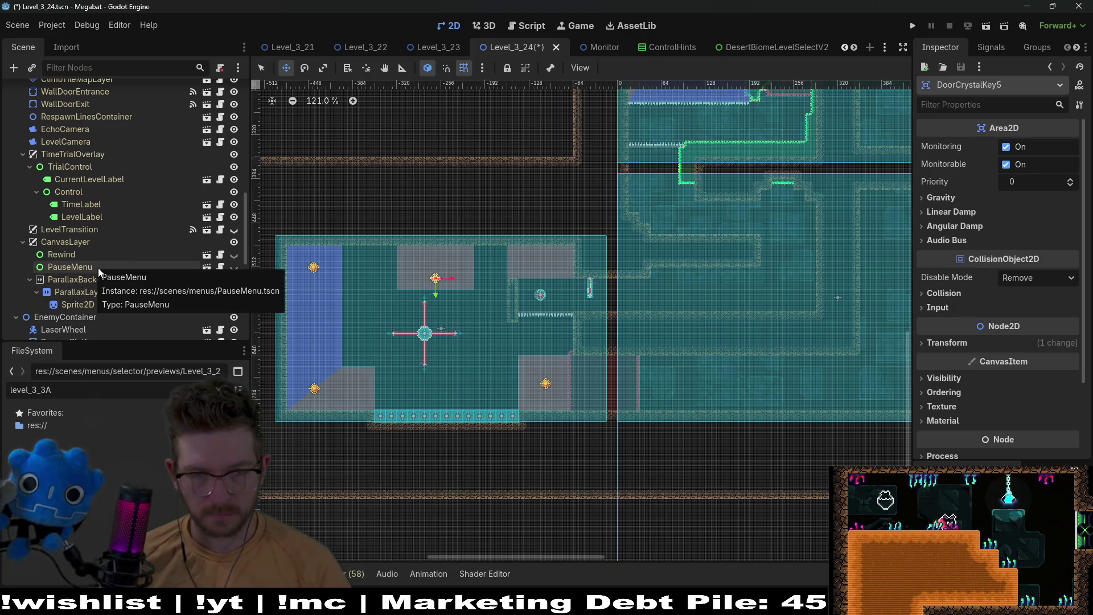
scroll(551, 306, up, 5)
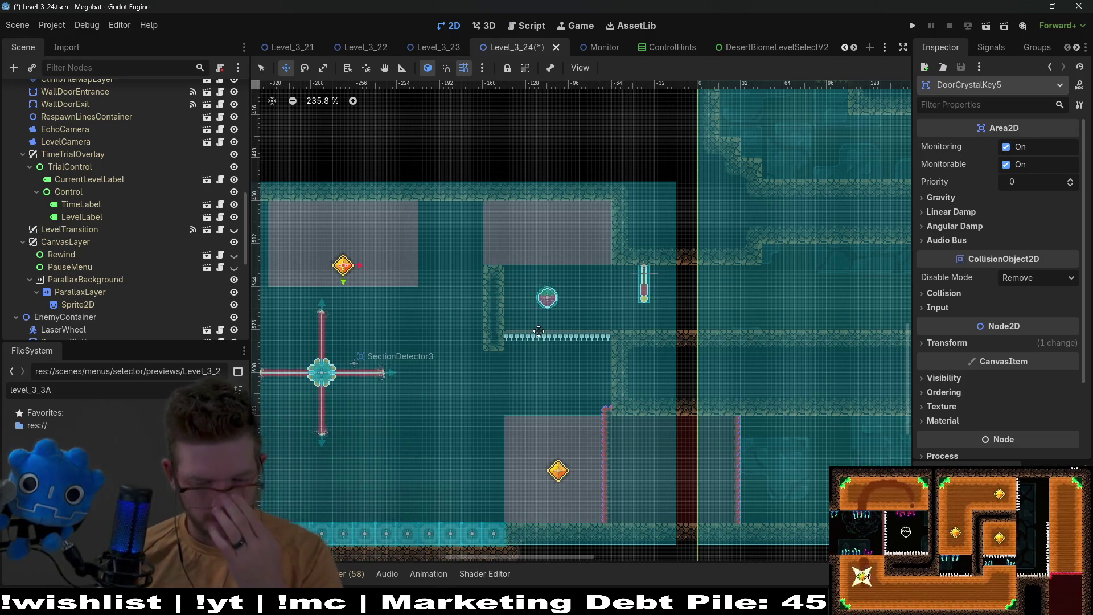
scroll(131, 244, down, 10)
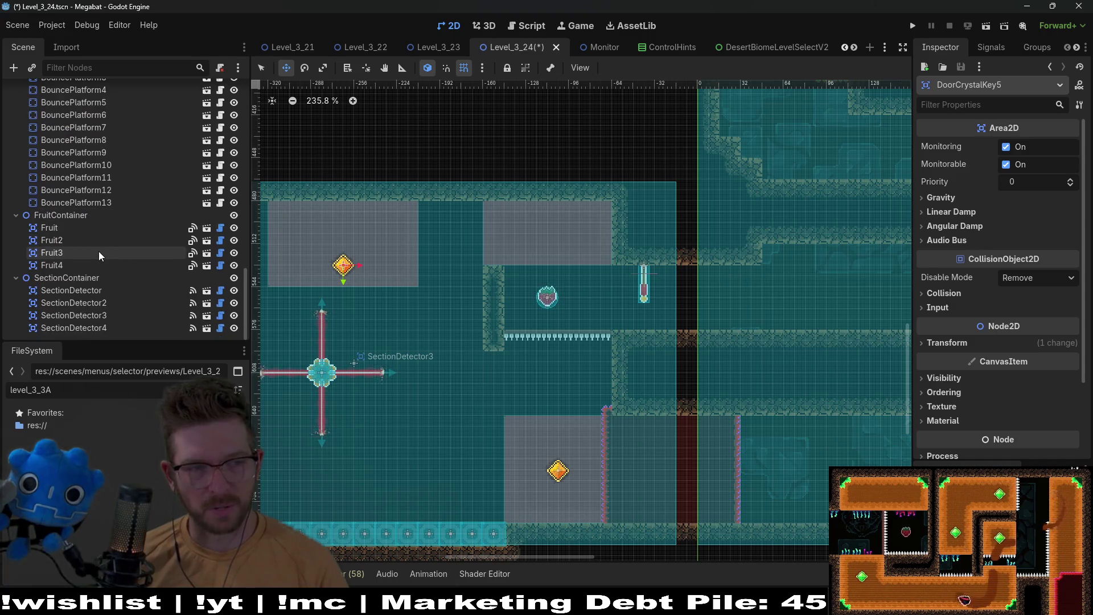
Inspect Fruit3 and Fruit4, then save the Level_3_24 scene
click(97, 252)
click(75, 265)
scroll(517, 322, up, 2)
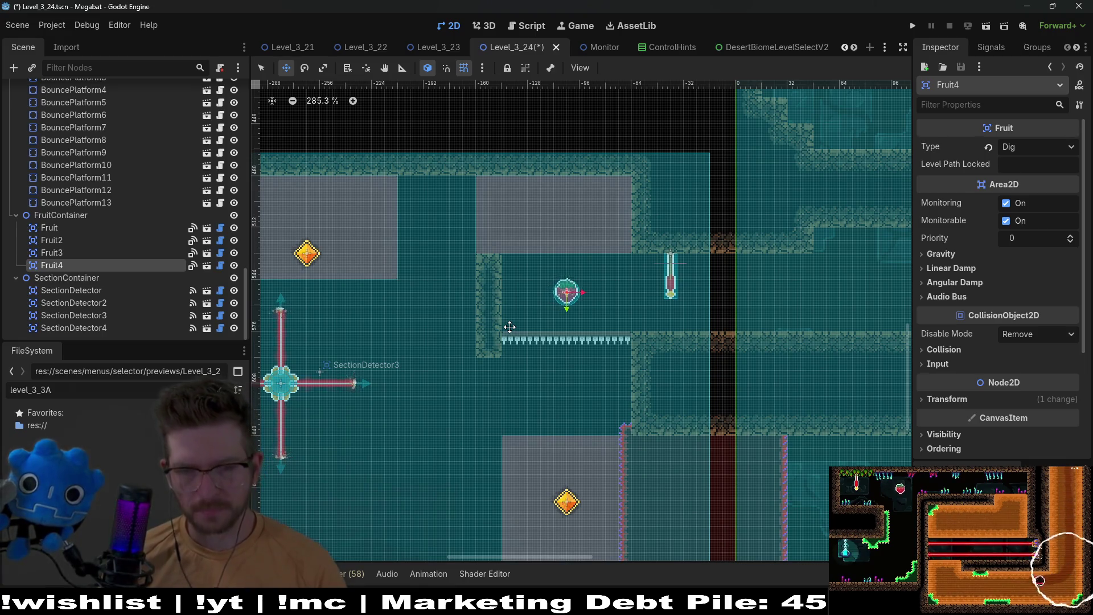
key(ctrl+s)
Run the level, grab the fruit, climb to the gem, then fly down the left wall
click(985, 24)
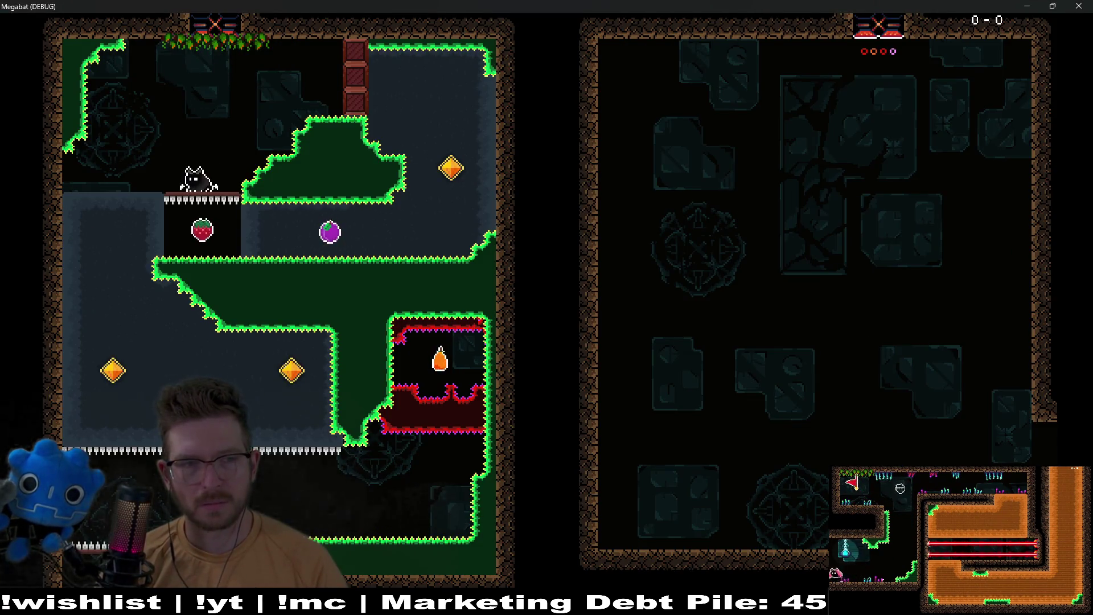
key(Down)
key(Right)
key(Up)
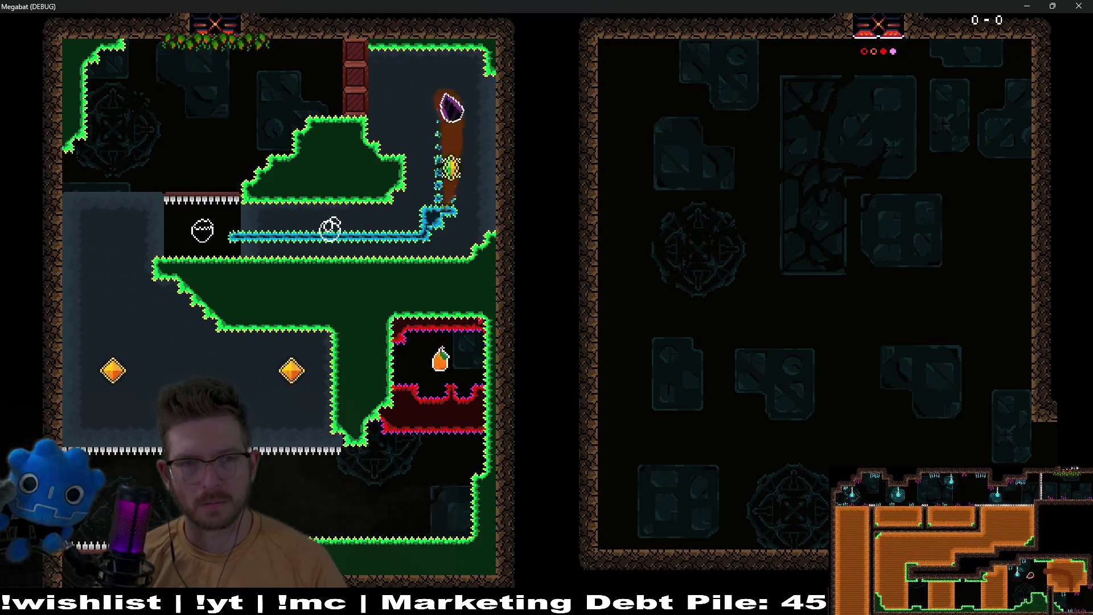
key(Left)
key(Down)
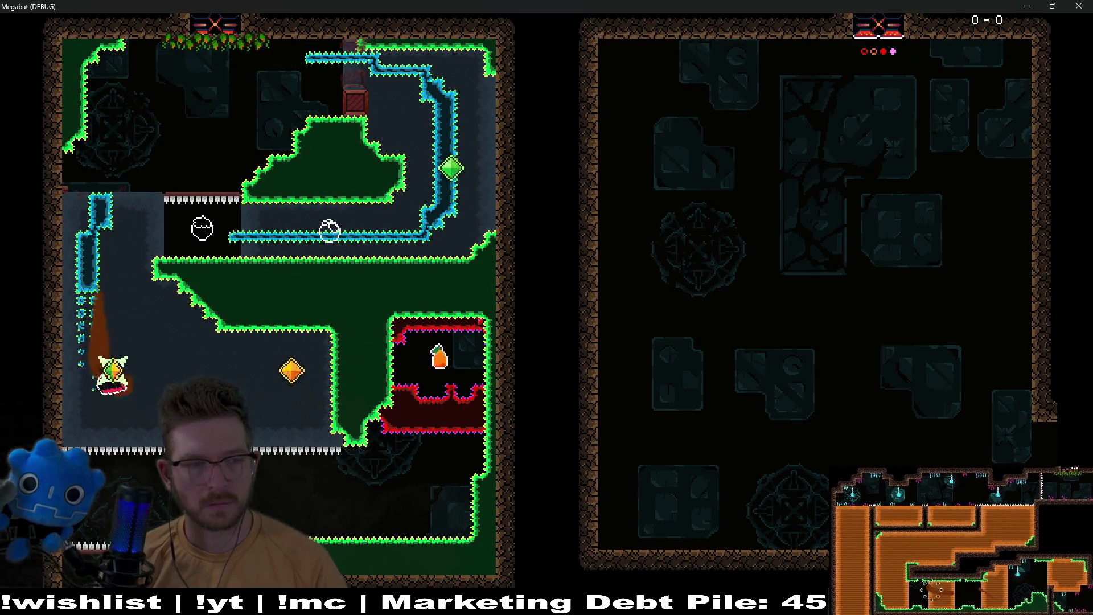
key(Right)
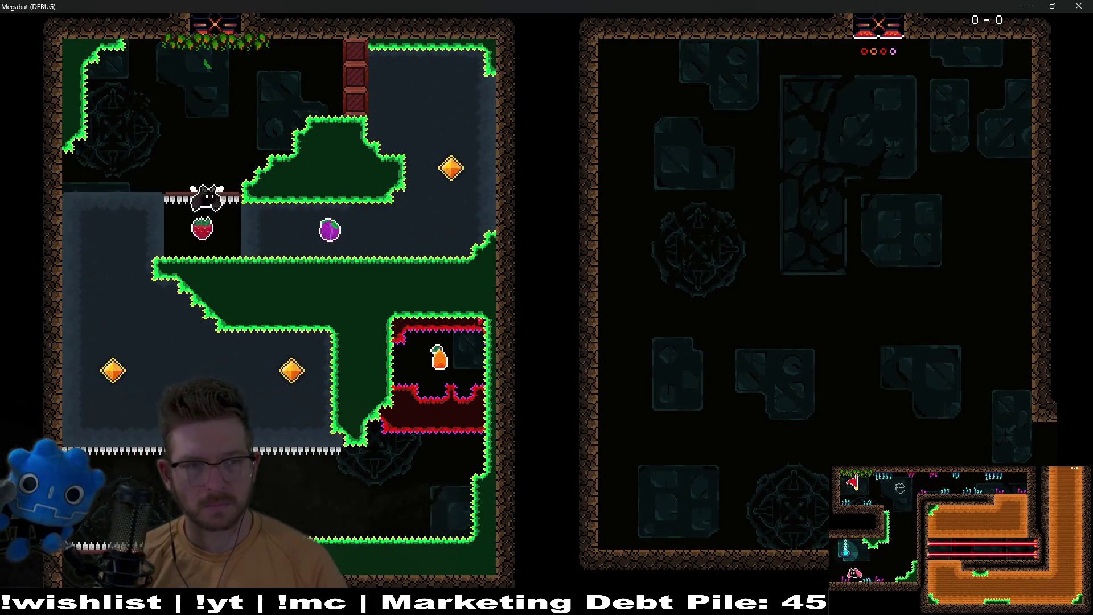
Collect the strawberry and the yellow gem, then fly left toward the exit
key(Down)
key(Right)
key(Up)
key(Left)
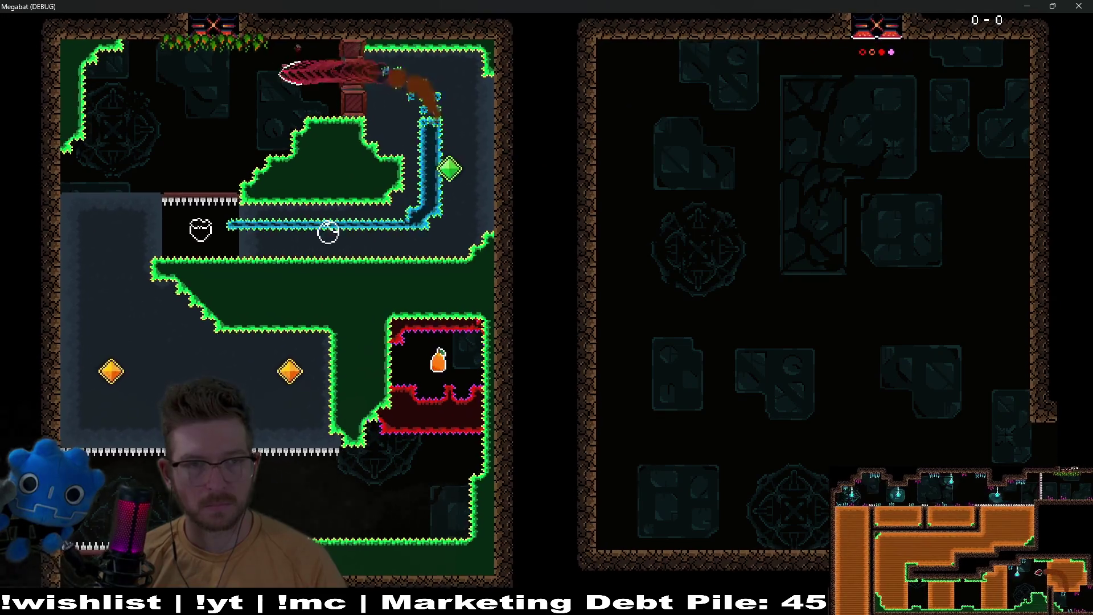
key(Down)
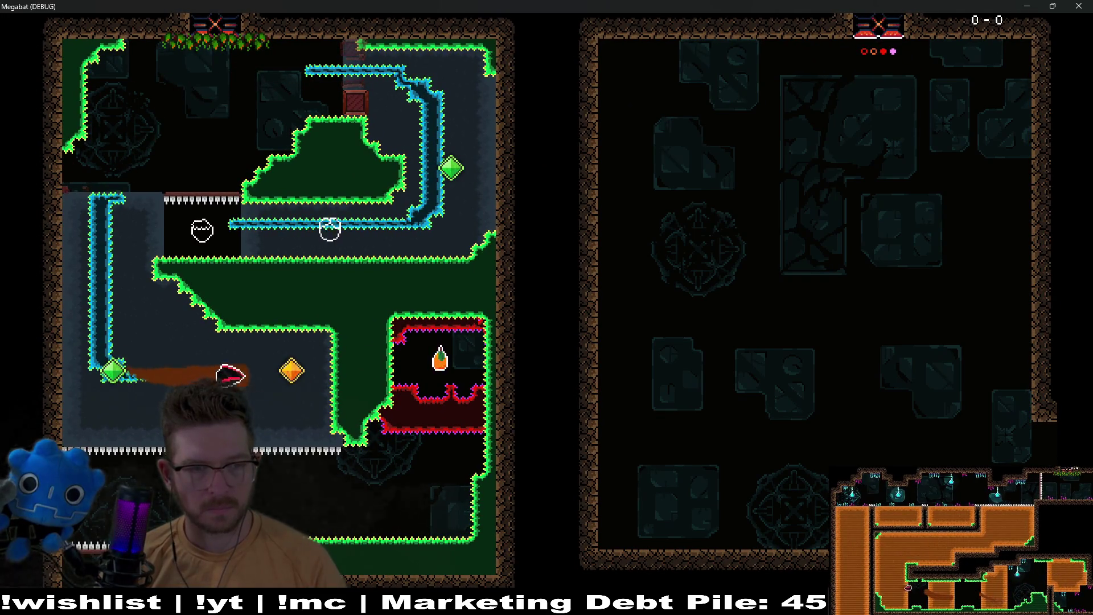
key(Down)
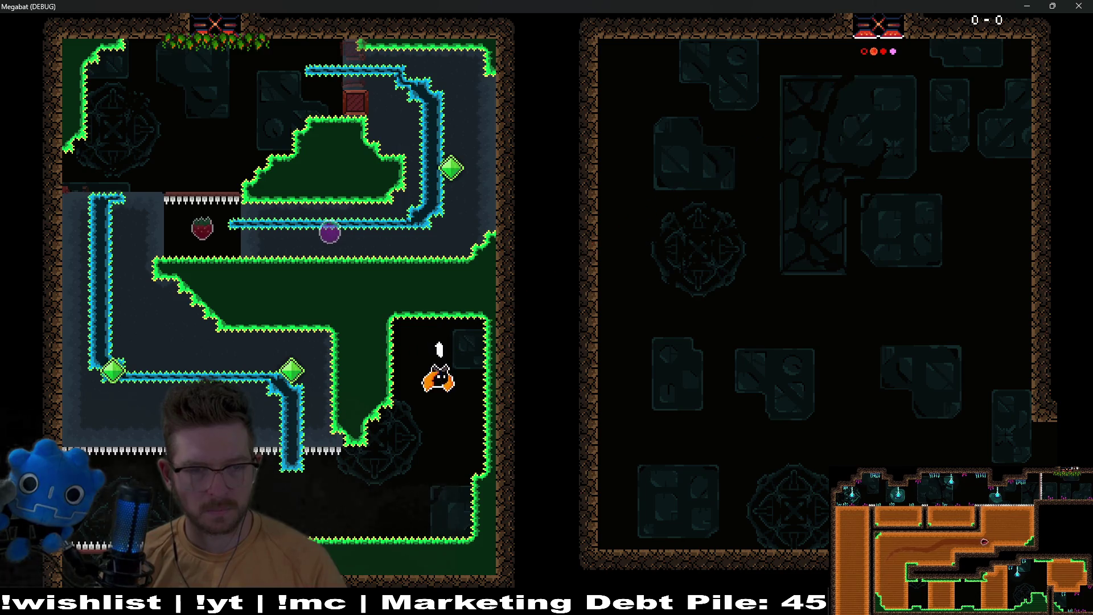
key(Left)
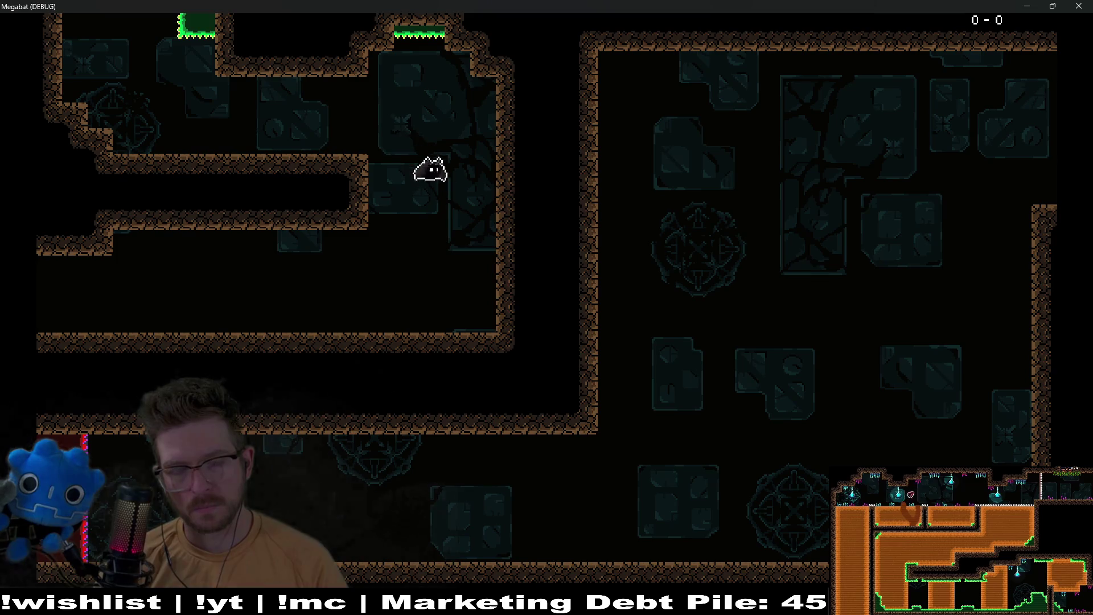
key(Left)
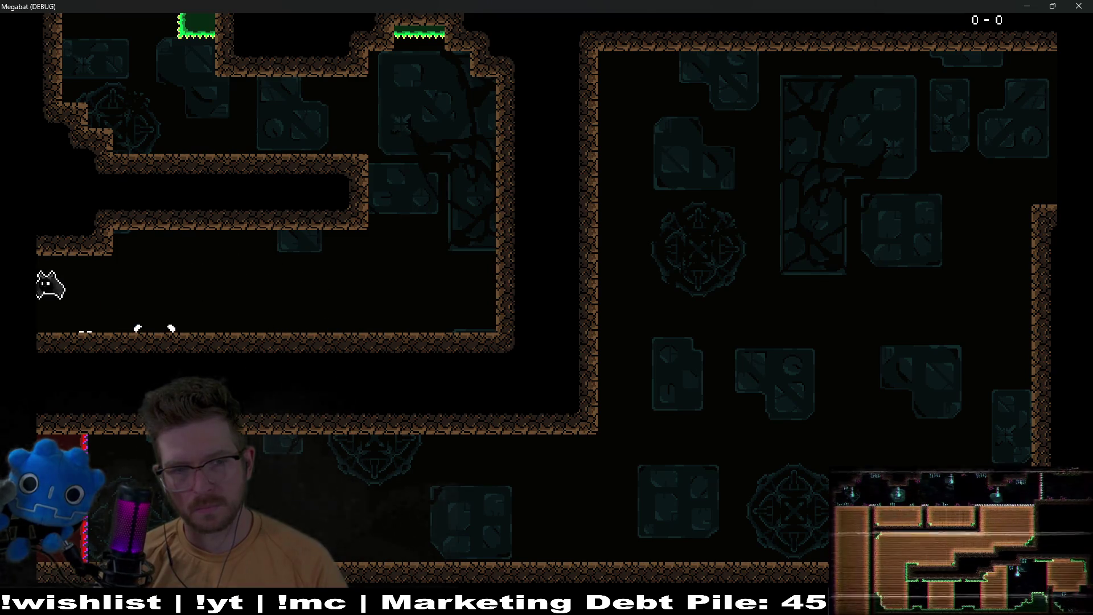
Enter the laser room, climb the left wall and fly right toward the strawberry
key(Left)
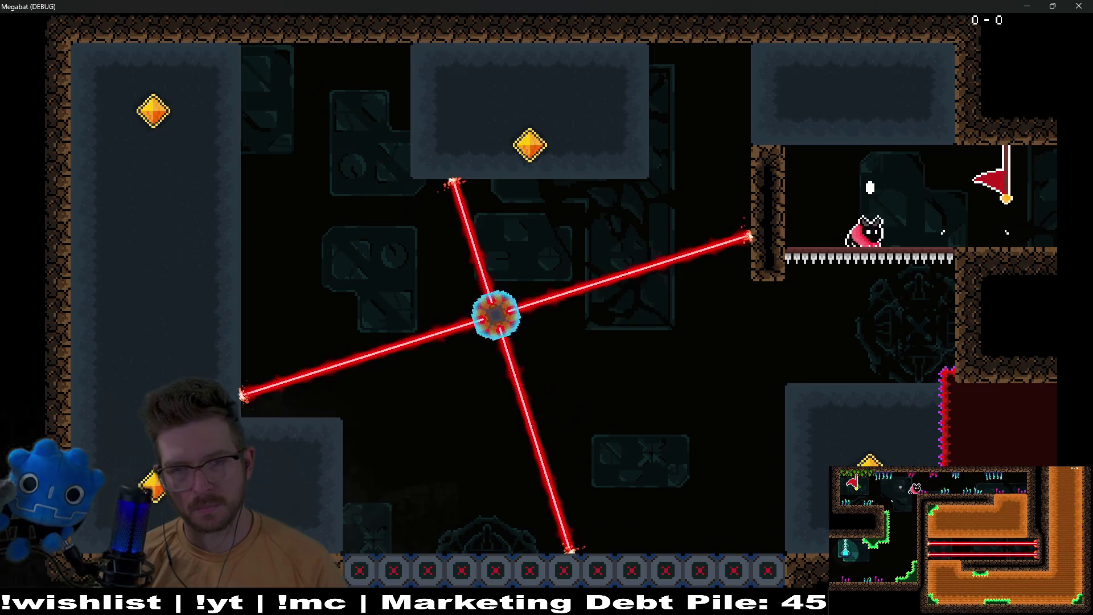
key(Down)
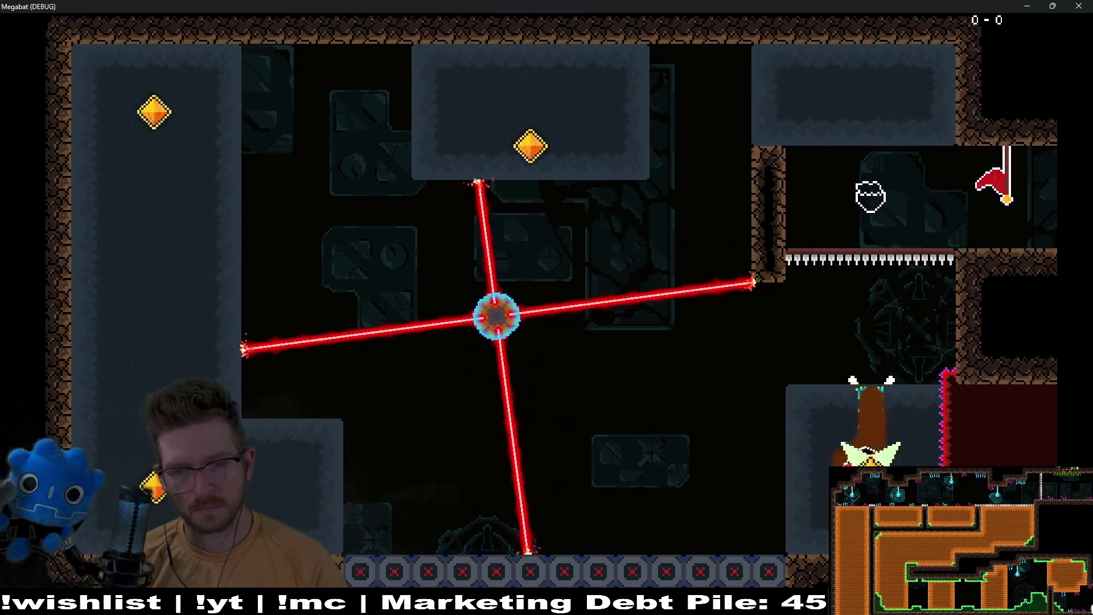
key(Left)
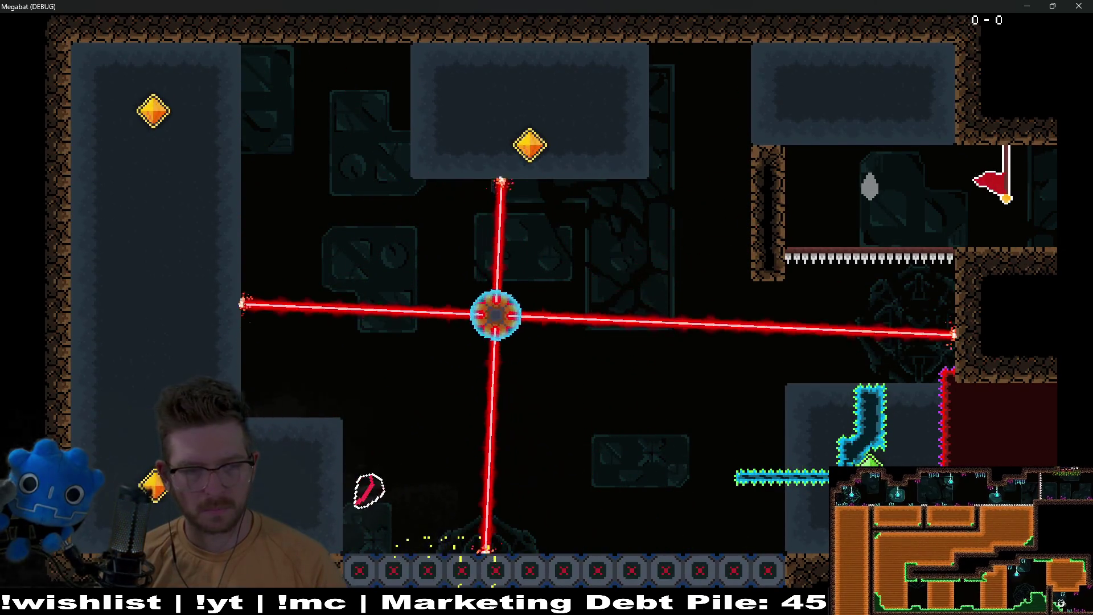
key(Up)
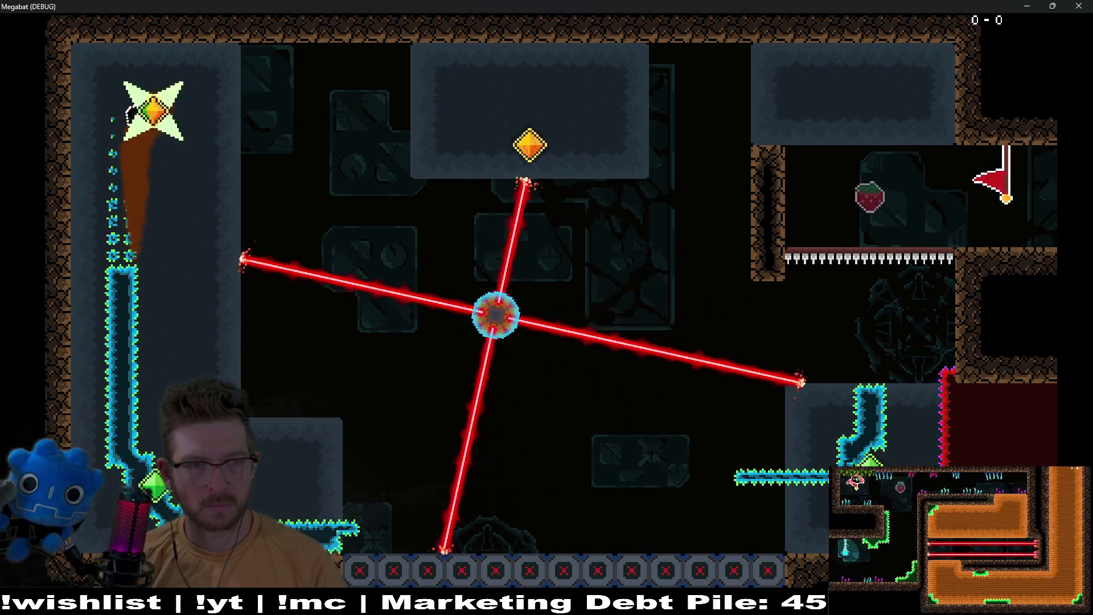
key(Right)
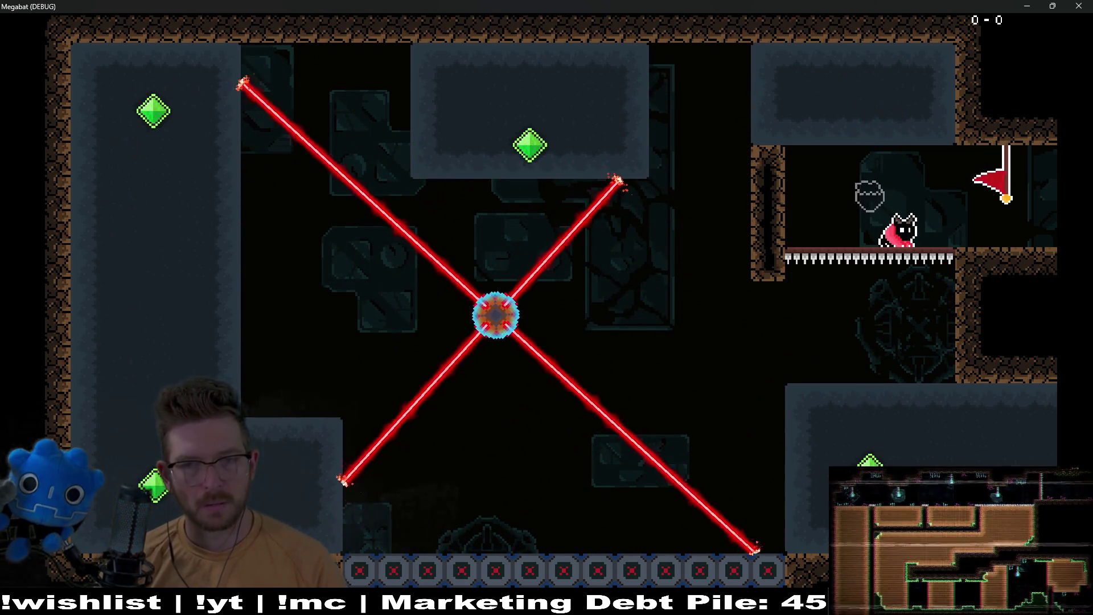
key(Left)
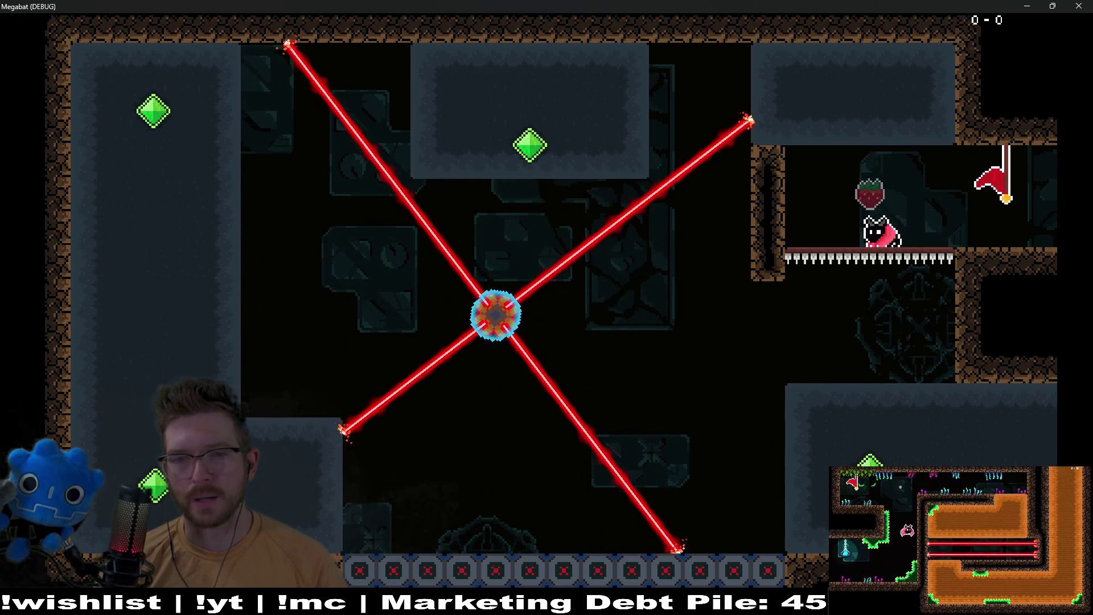
key(space)
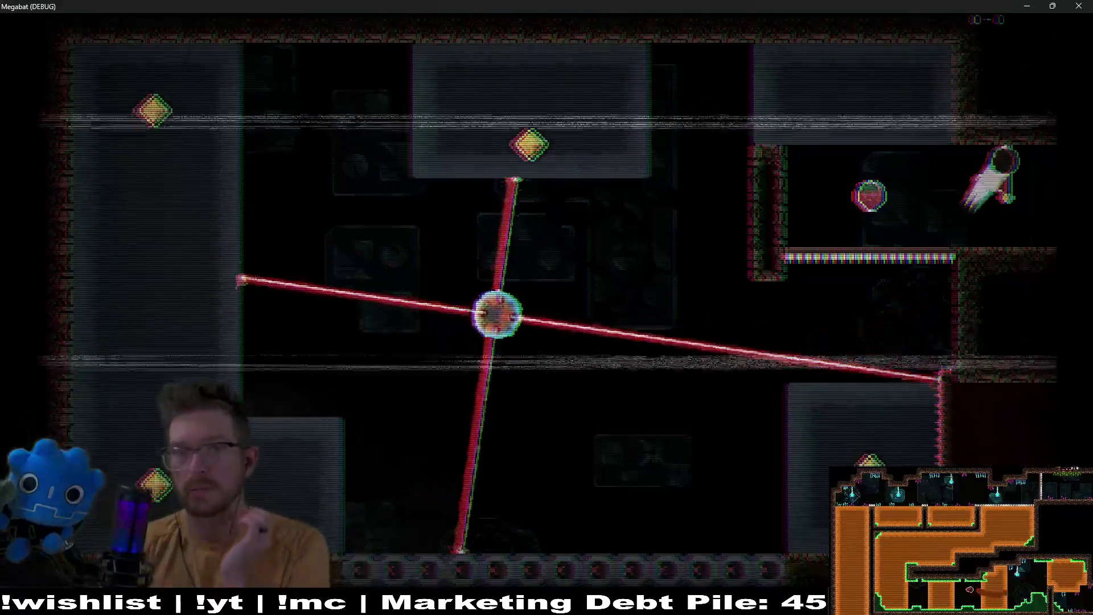
Retry from the flag, dropping through the spike floor and past the sweeping laser
key(Left)
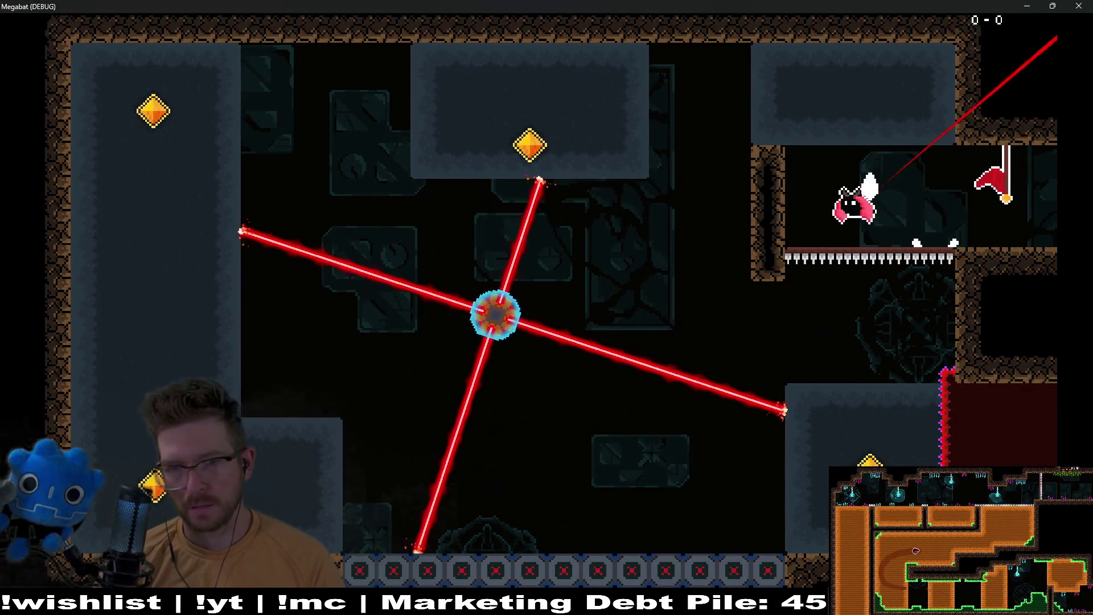
key(space)
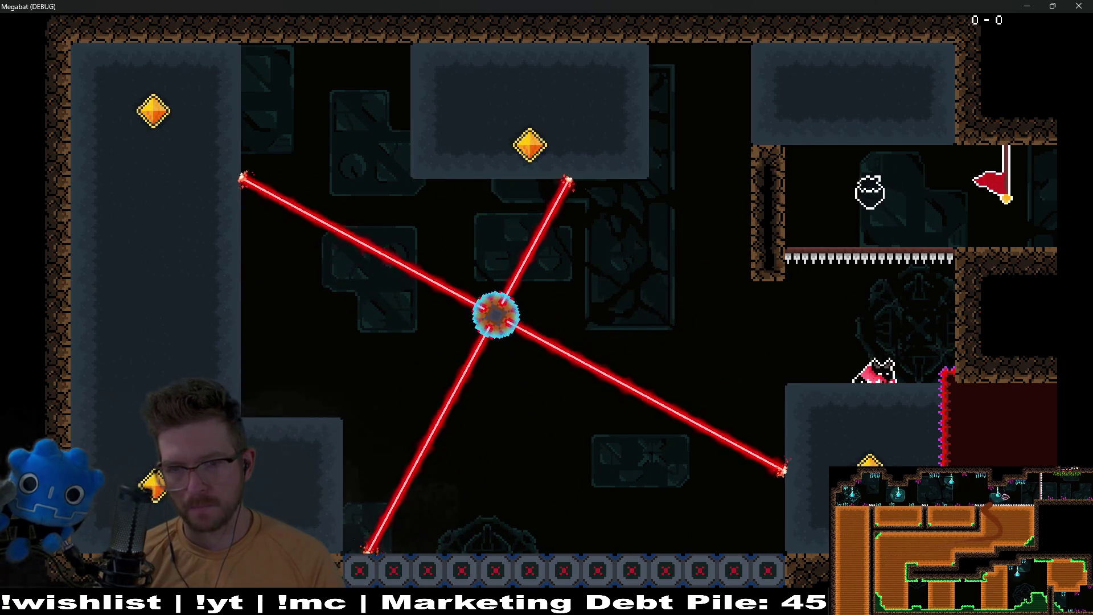
key(Left)
key(space)
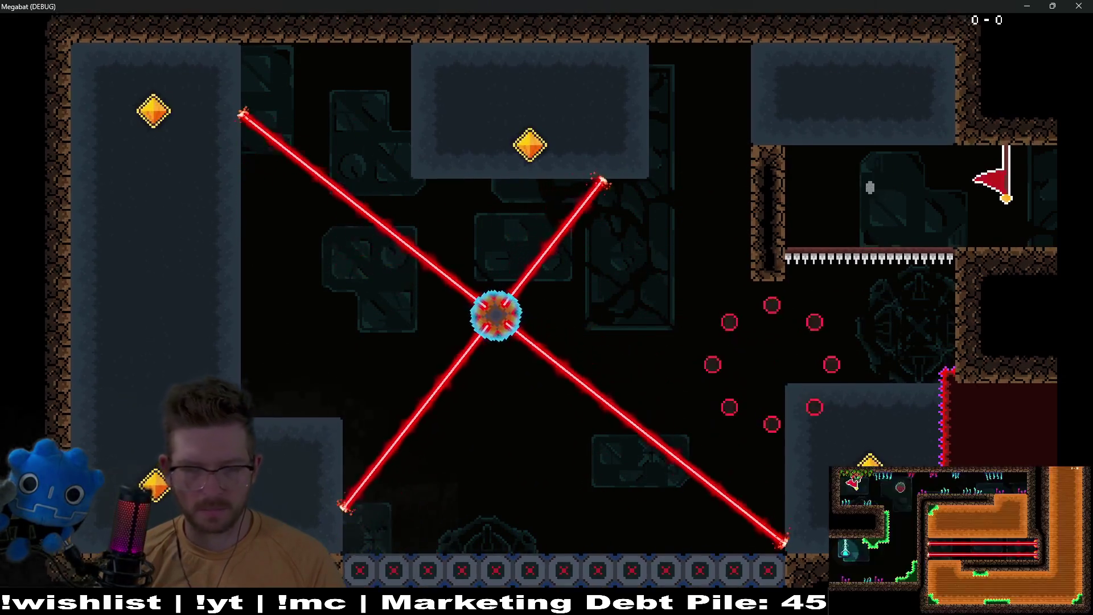
key(Left)
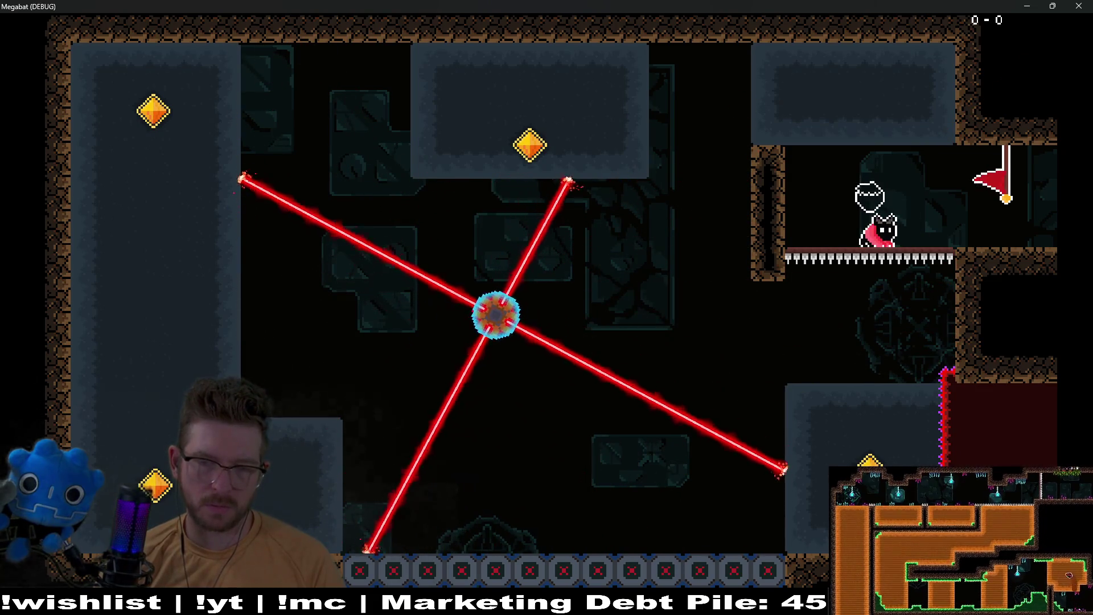
Drop to the lower area, climb the left wall and fly right to collect the strawberry
key(Down)
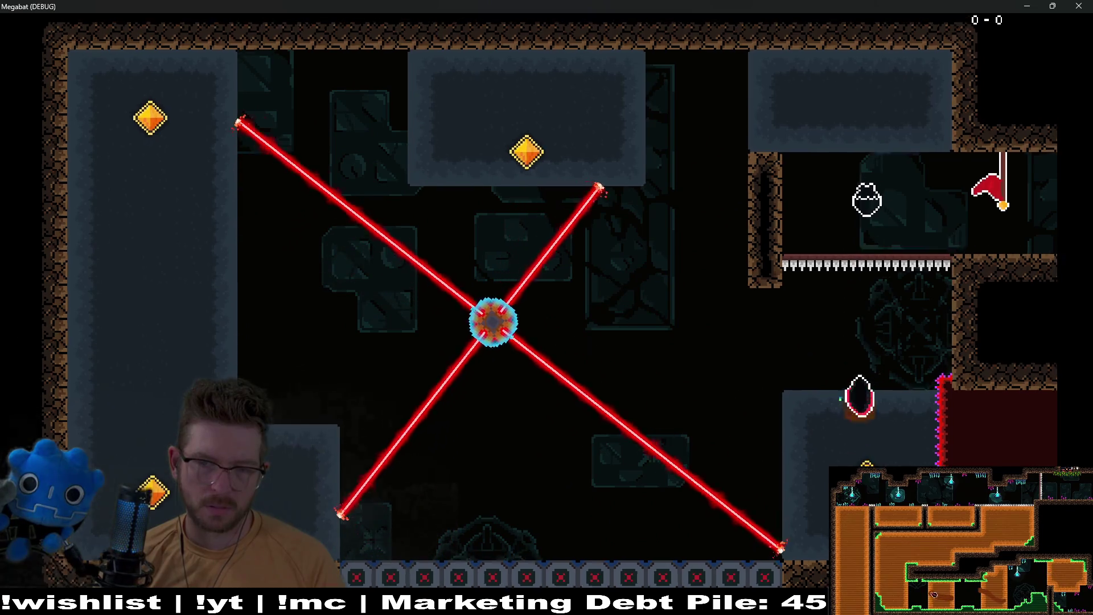
key(Left)
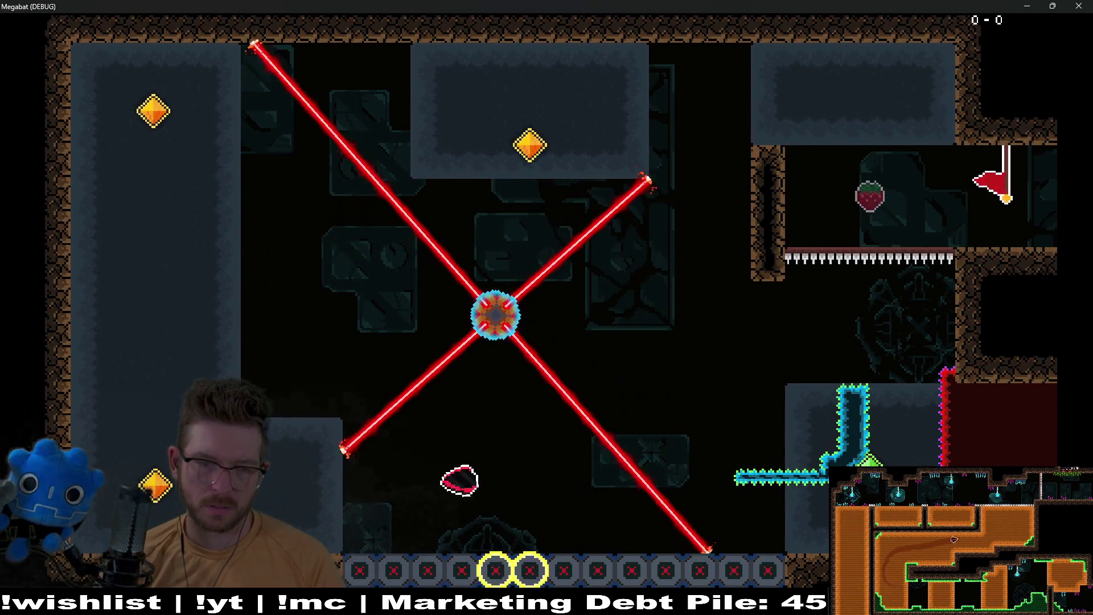
key(Left)
key(Up)
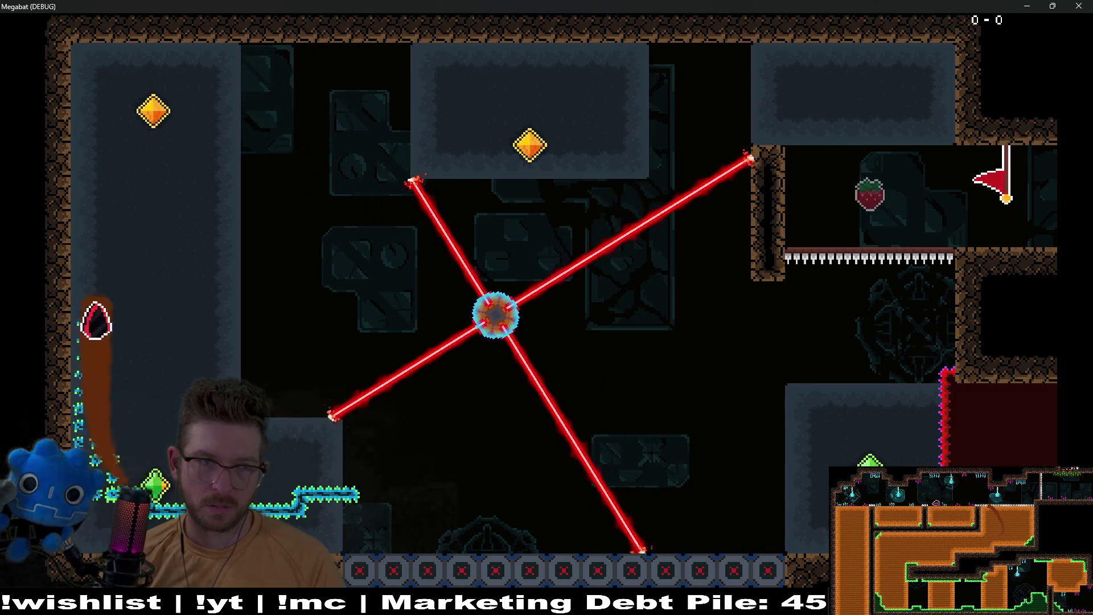
key(Right)
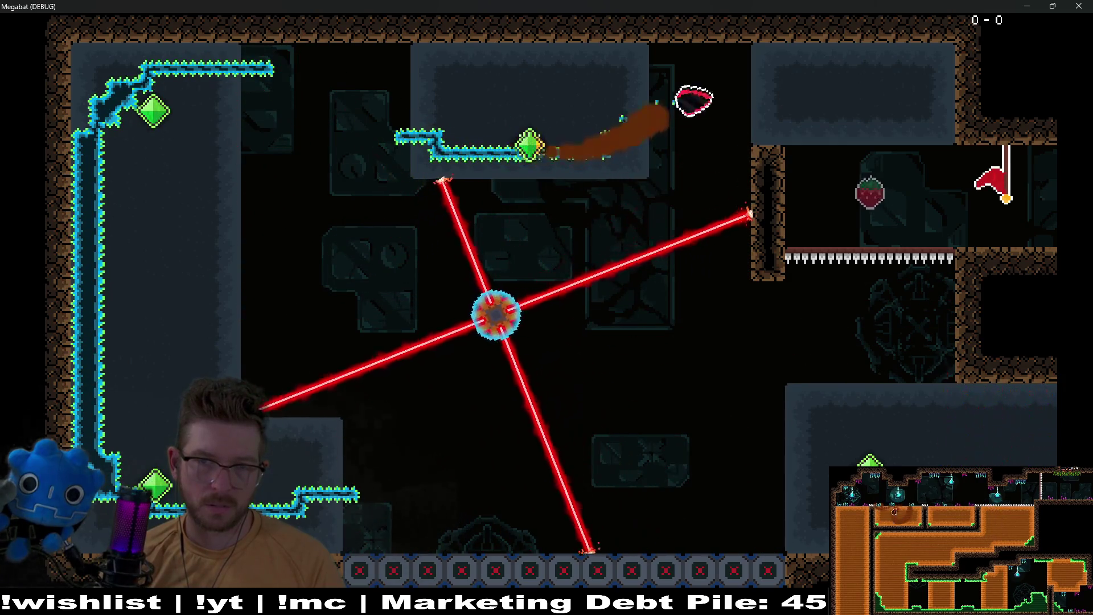
key(Right)
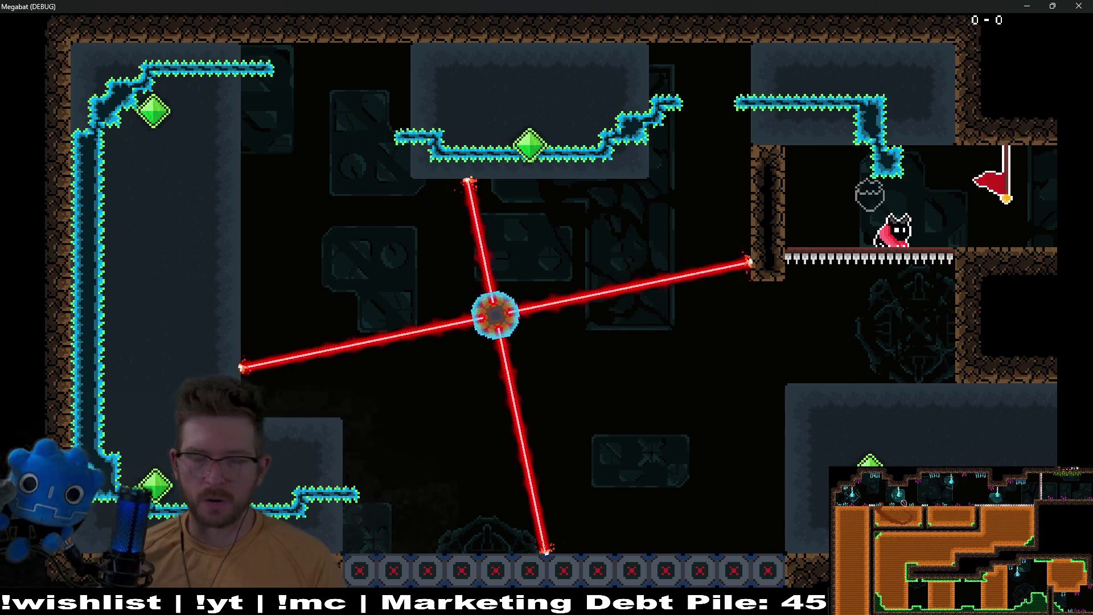
Close the playtest and select DigTileMapLayer to show its Sand and Dark Sand terrains
key(F8)
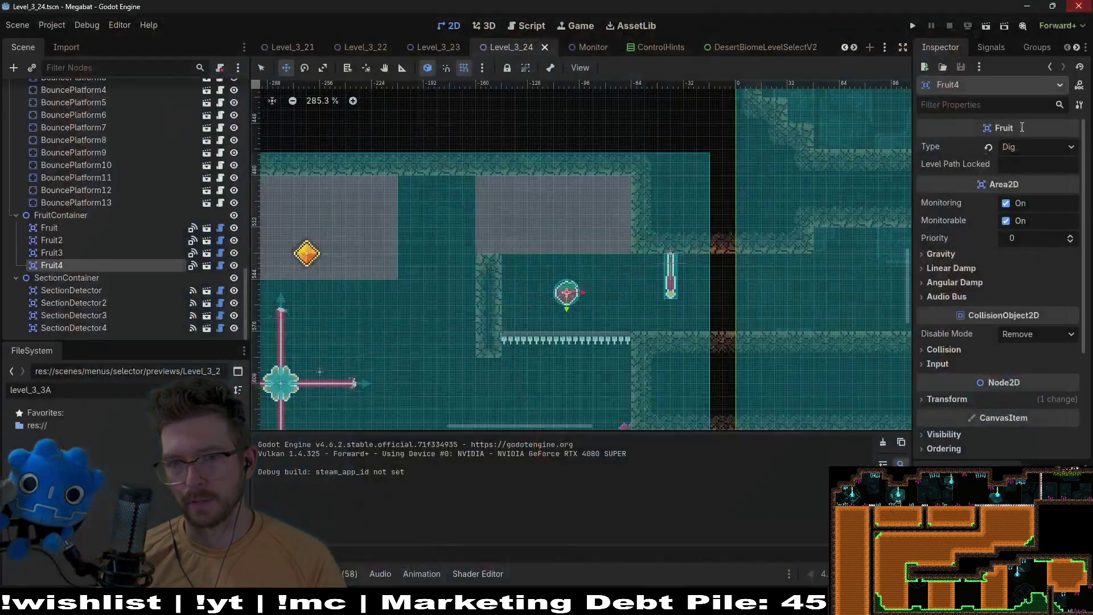
scroll(598, 370, up, 3)
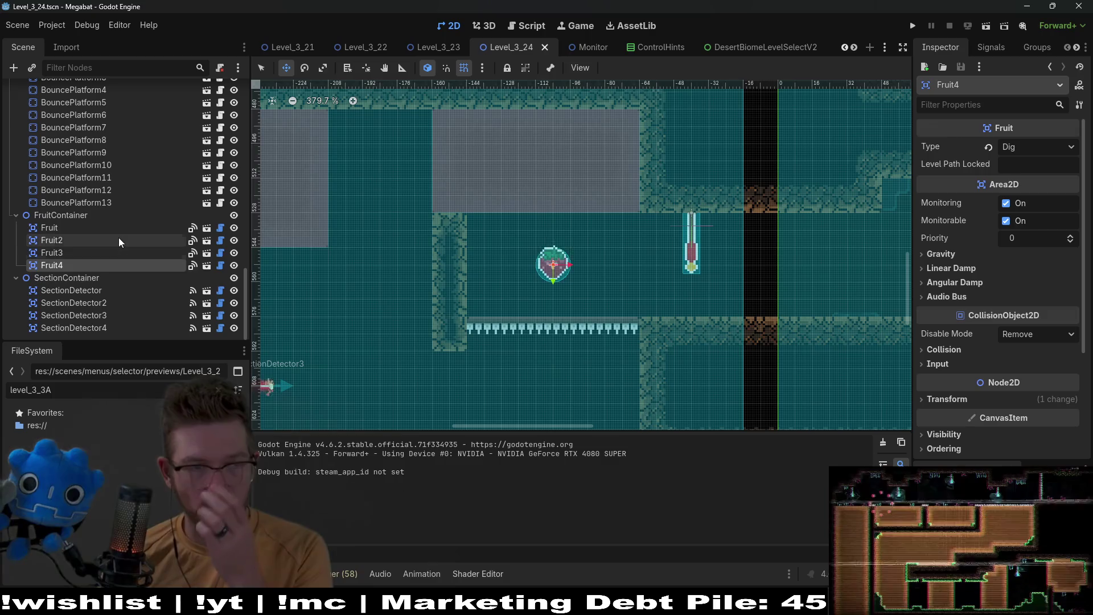
scroll(131, 205, up, 5)
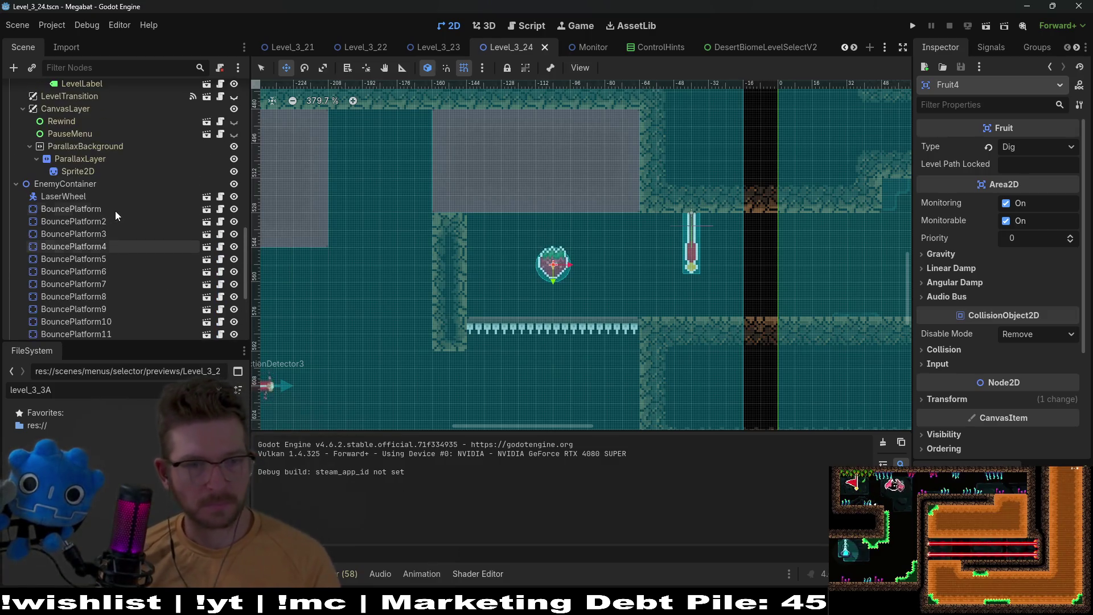
scroll(137, 219, up, 5)
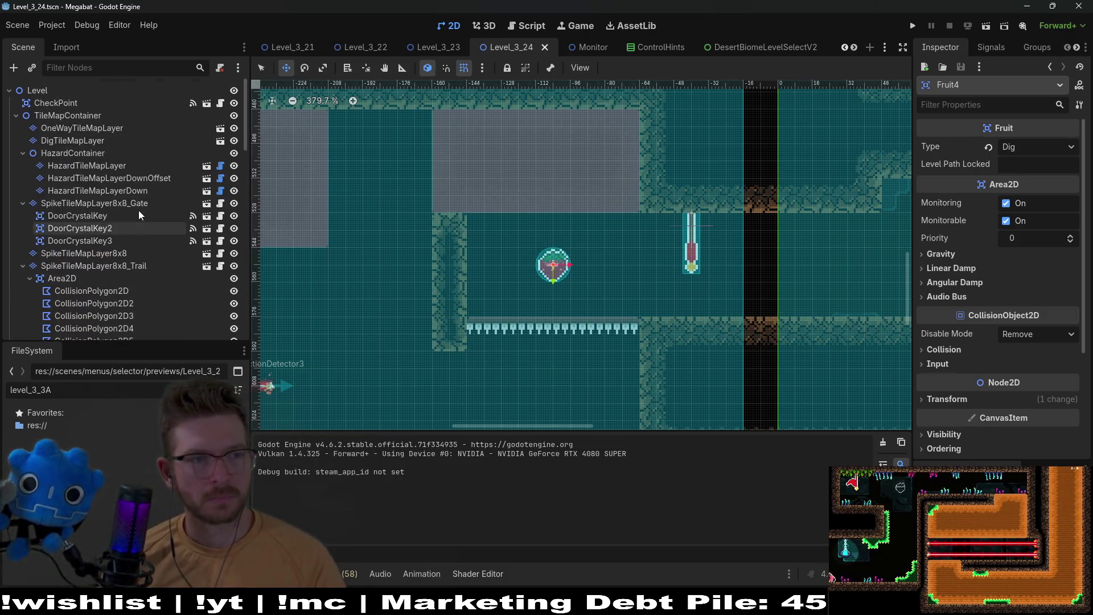
click(83, 129)
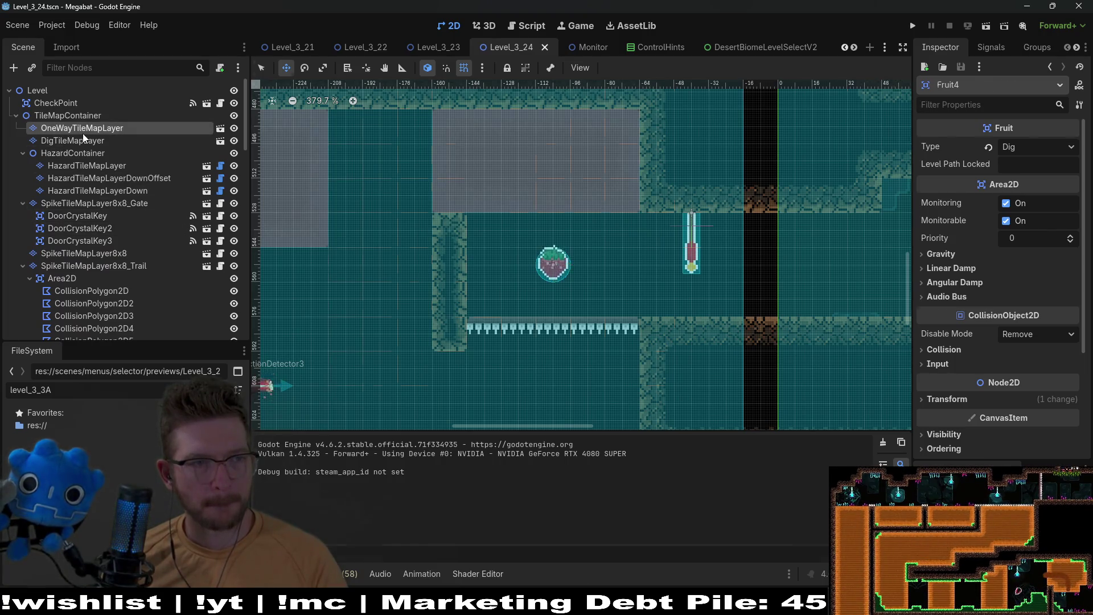
click(80, 144)
Paint Dark Sand and Sand strips over the spike row with the rectangle tool
click(302, 454)
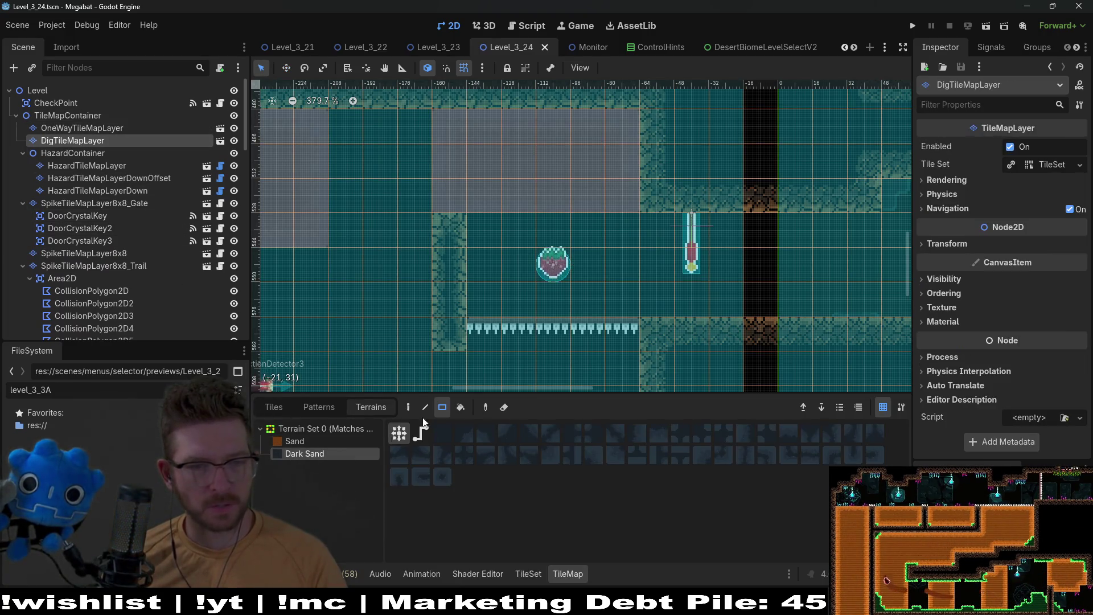
scroll(580, 132, down, 5)
drag(624, 155, 655, 155)
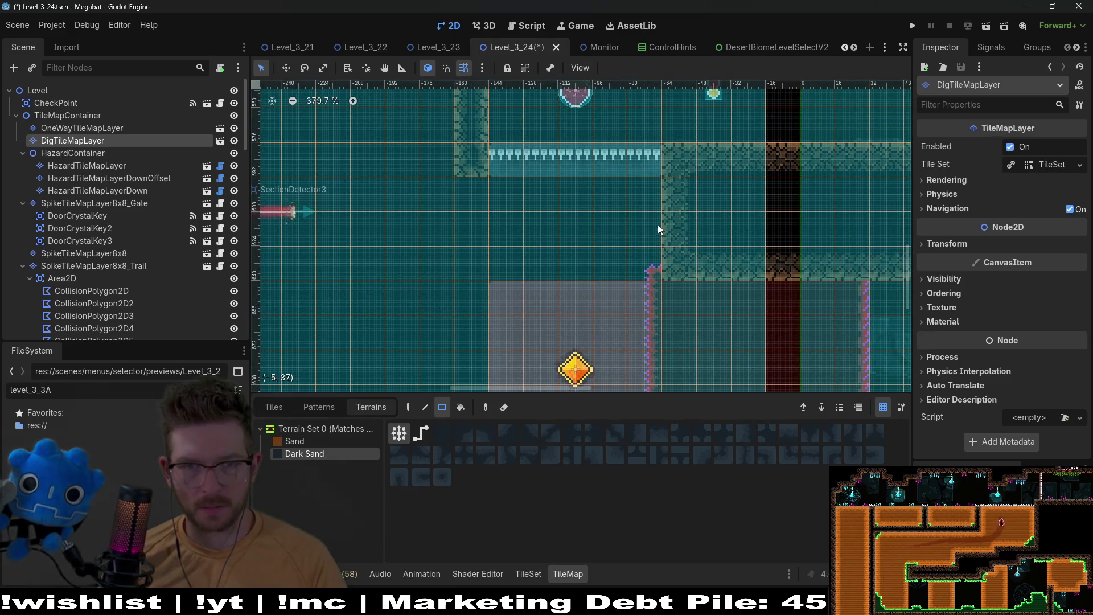
scroll(657, 224, up, 3)
drag(640, 234, 640, 234)
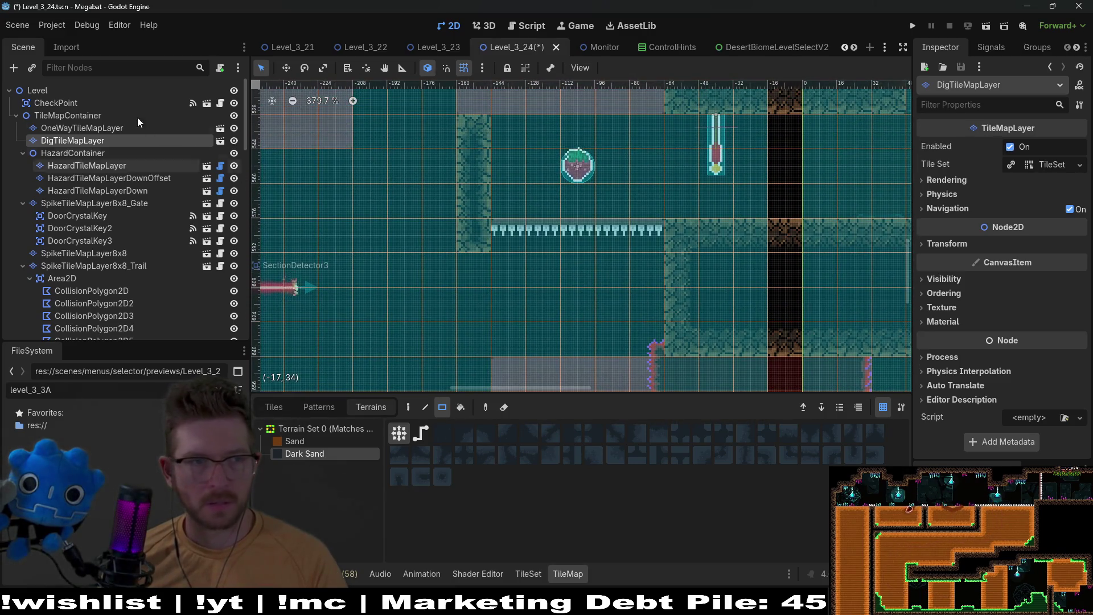
click(336, 442)
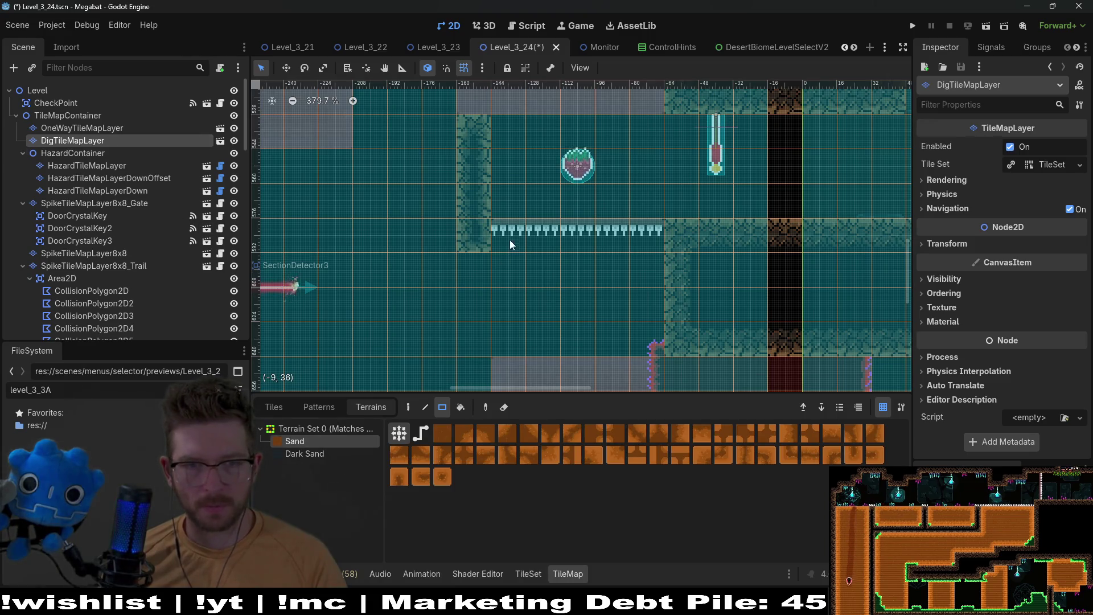
drag(648, 229, 649, 230)
scroll(655, 307, down, 3)
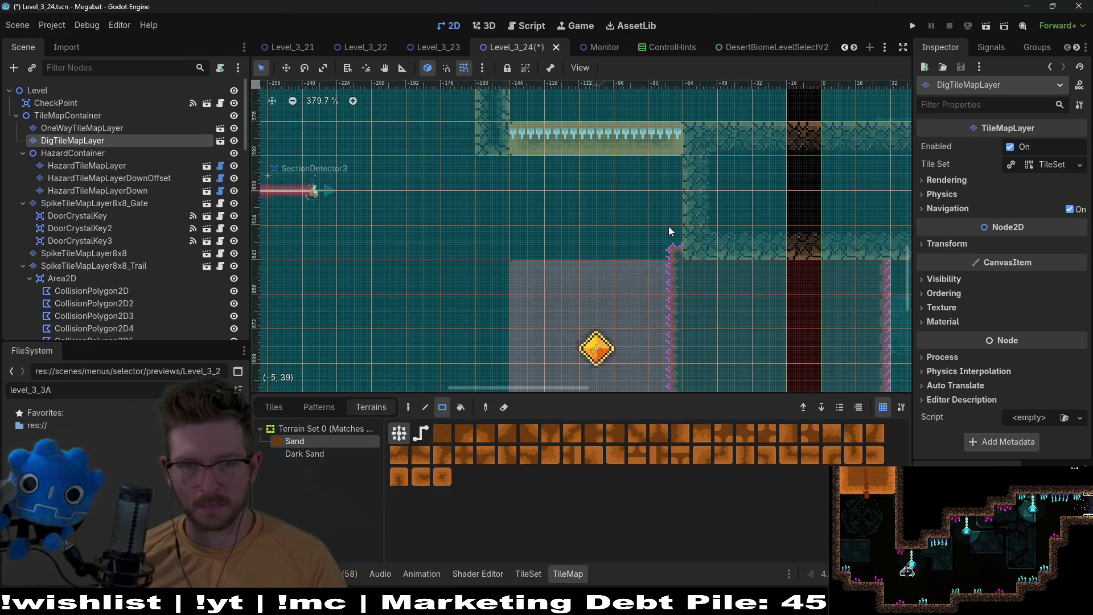
scroll(661, 210, up, 2)
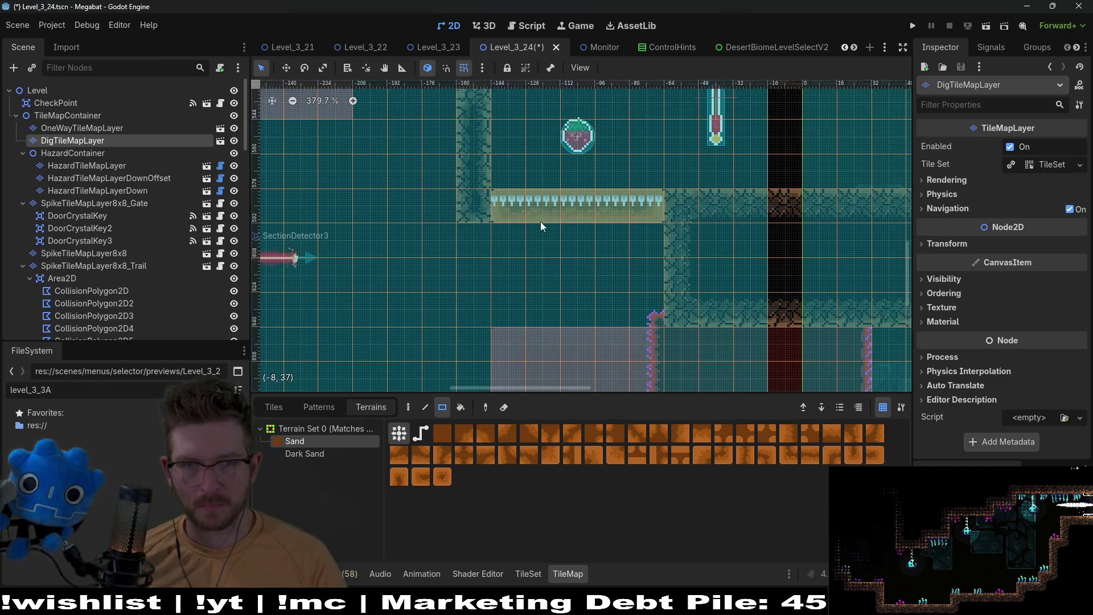
drag(570, 217, 654, 212)
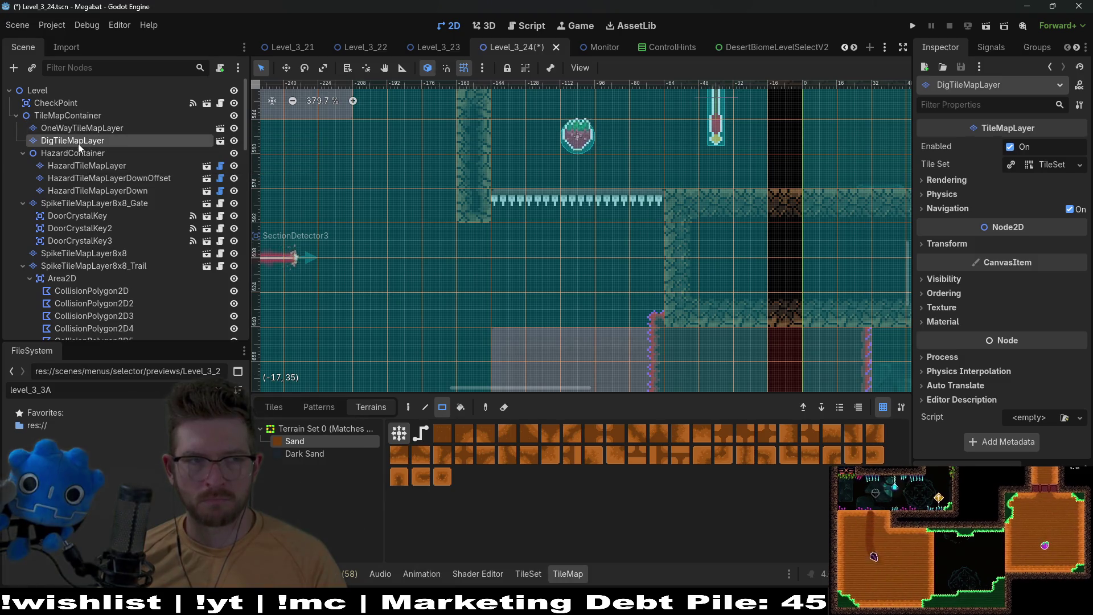
Fill the area below the spike floor with Dark Sand and select HazardTileMapLayerDownOffset
click(312, 454)
mouse_move(498, 197)
mouse_down()
mouse_move(542, 290)
mouse_move(644, 353)
mouse_up()
drag(562, 265, 584, 181)
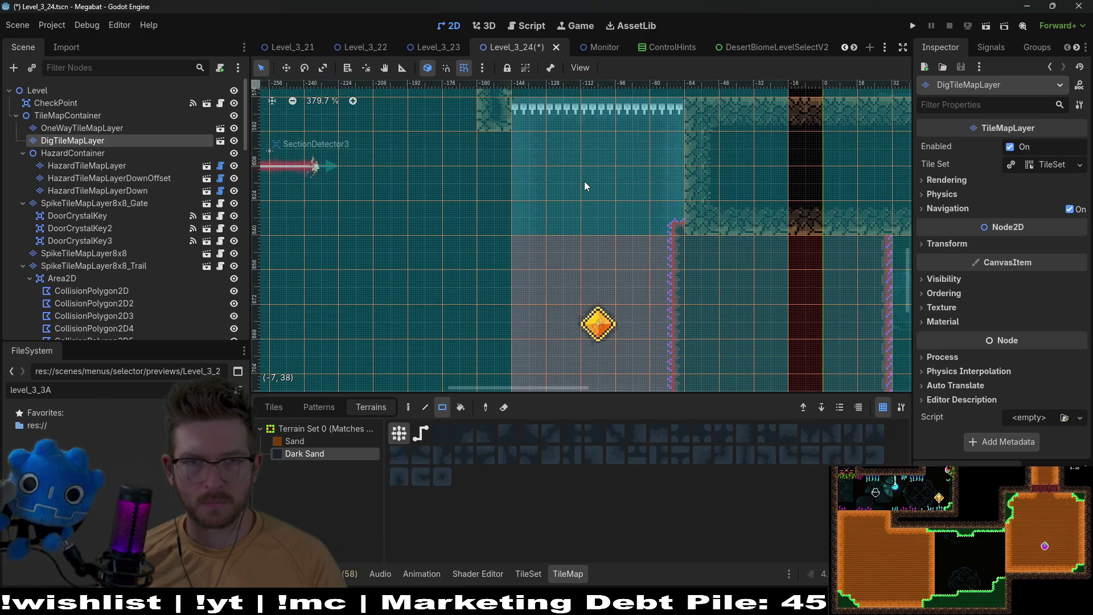
drag(566, 248, 563, 252)
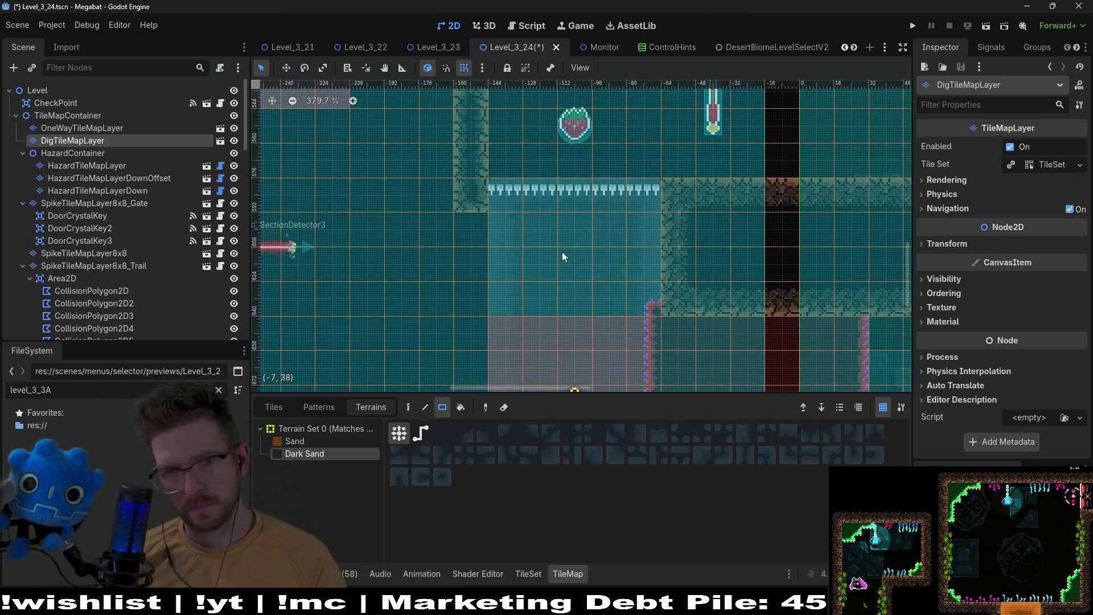
click(103, 178)
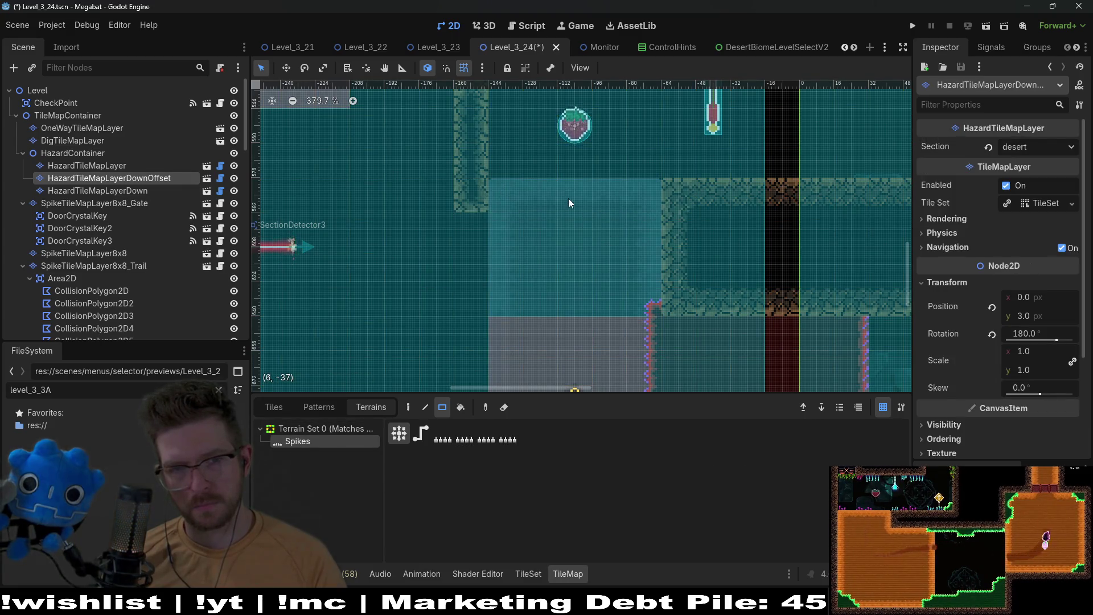
Place a two-tile one-way platform below the strawberry
click(82, 128)
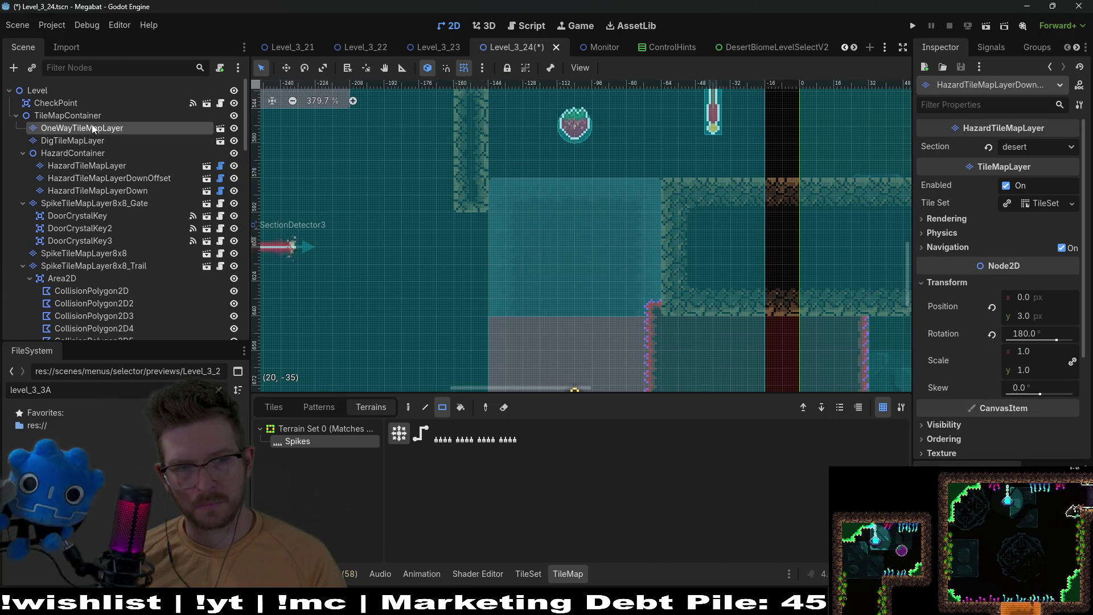
click(274, 407)
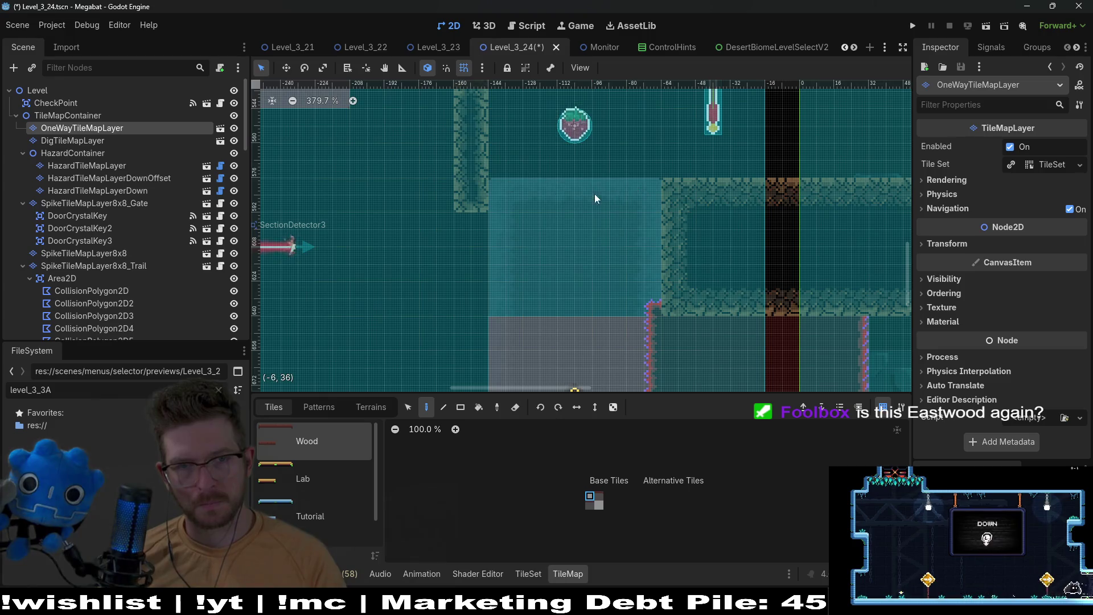
click(549, 190)
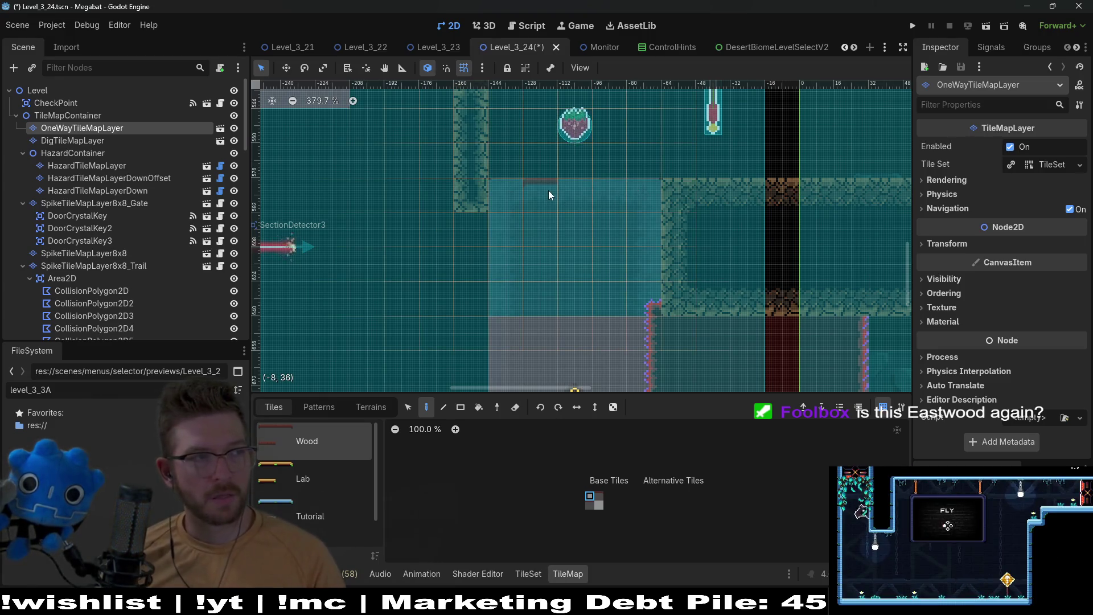
Select the first CollisionPolygon2D under the Trail spike area's Area2D
scroll(628, 283, up, 3)
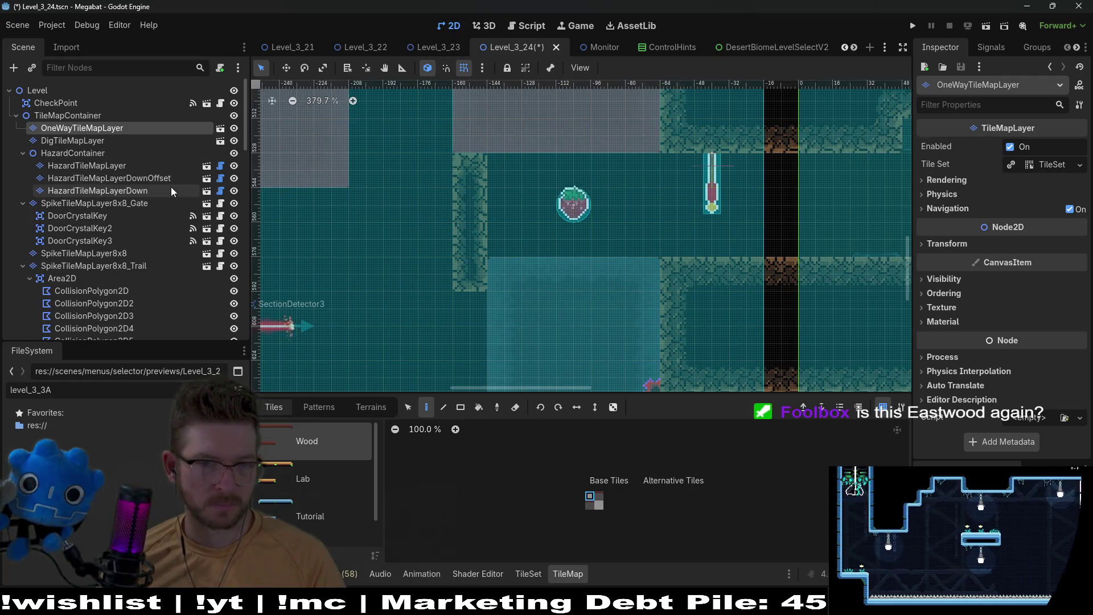
scroll(662, 260, down, 4)
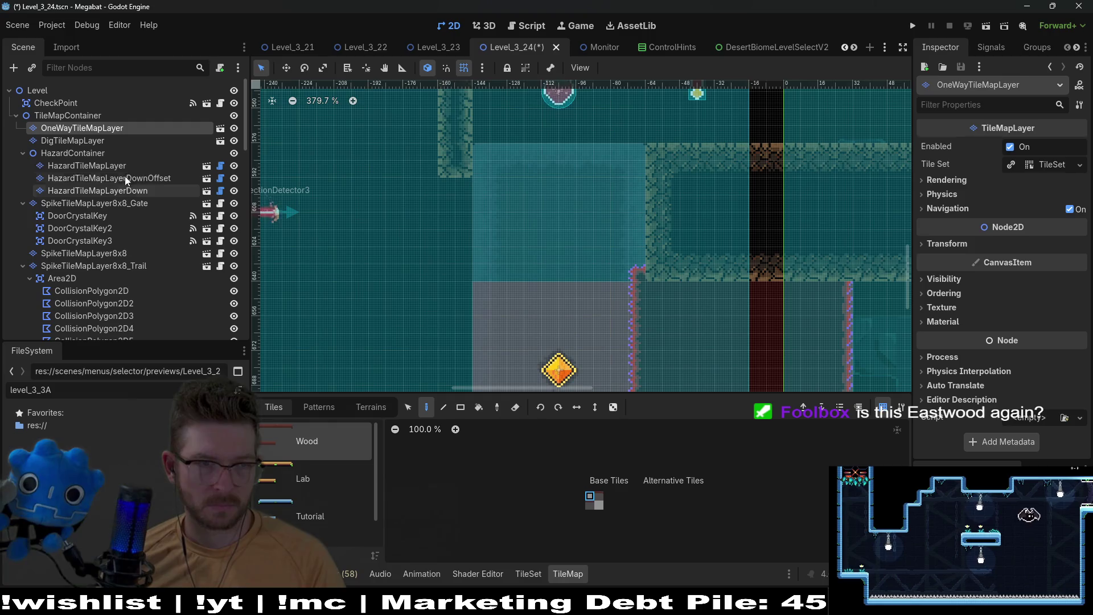
scroll(119, 207, down, 3)
click(91, 229)
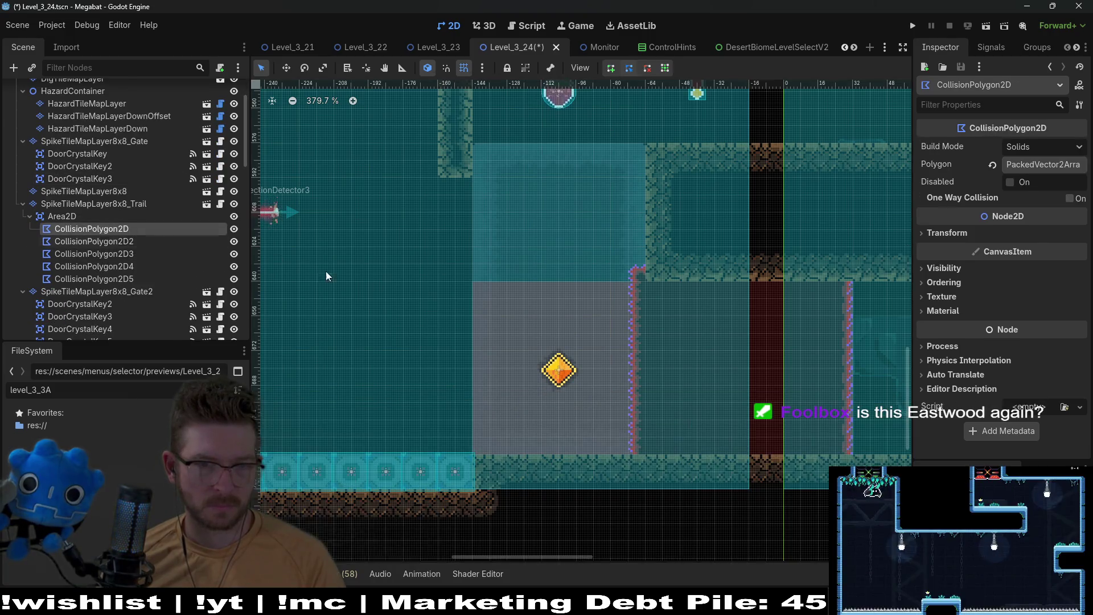
Extend CollisionPolygon2D2 upward with a new top vertex and its left corner raised to the ceiling
click(130, 241)
scroll(555, 306, up, 1)
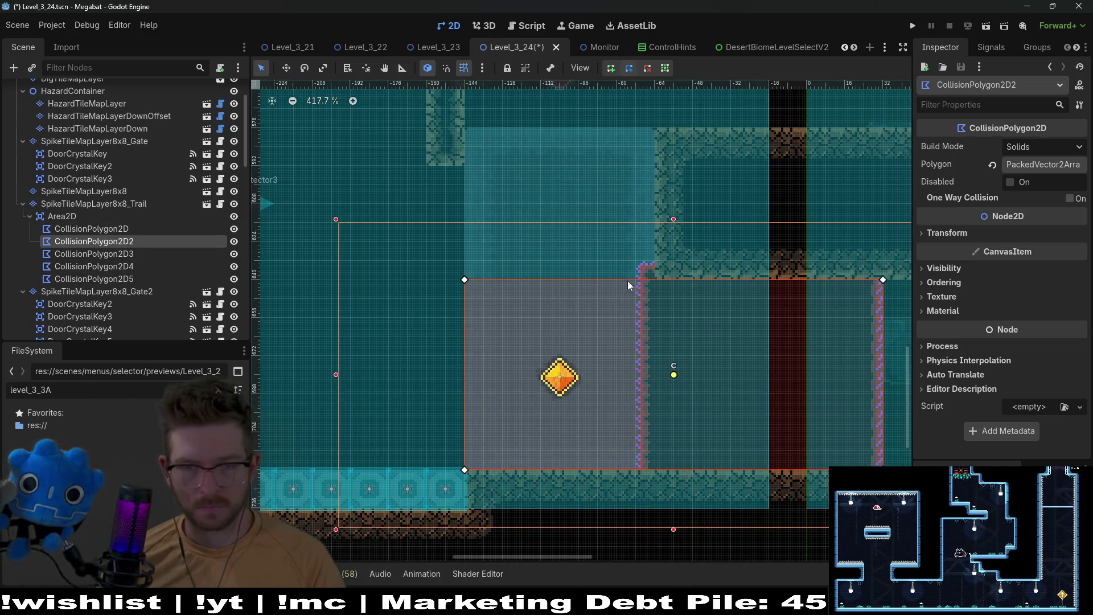
drag(627, 281, 552, 315)
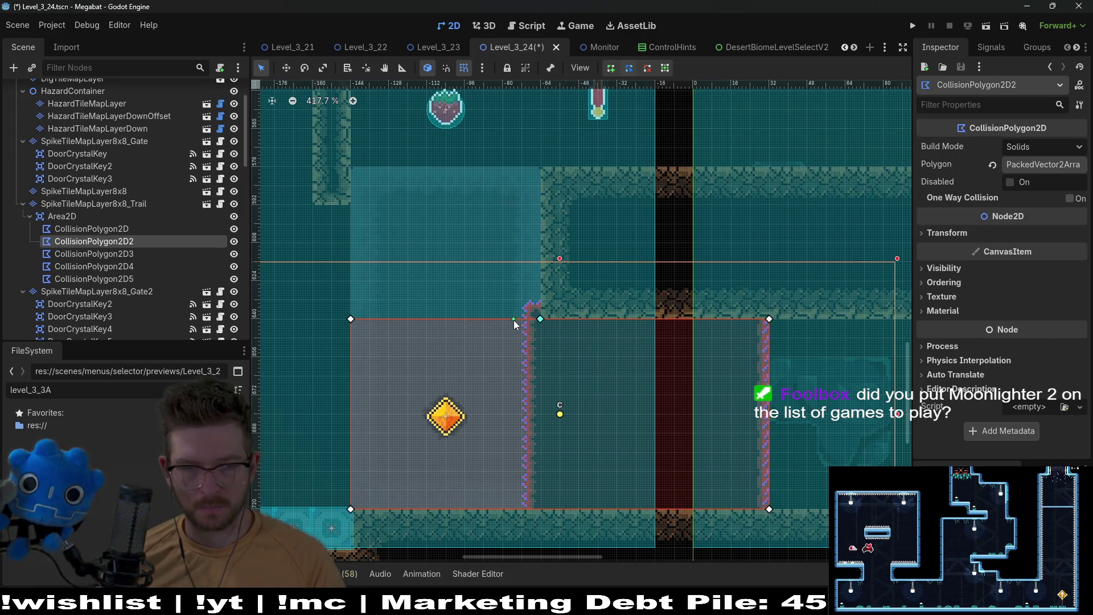
mouse_move(514, 320)
mouse_down()
mouse_move(558, 165)
mouse_move(541, 168)
mouse_up()
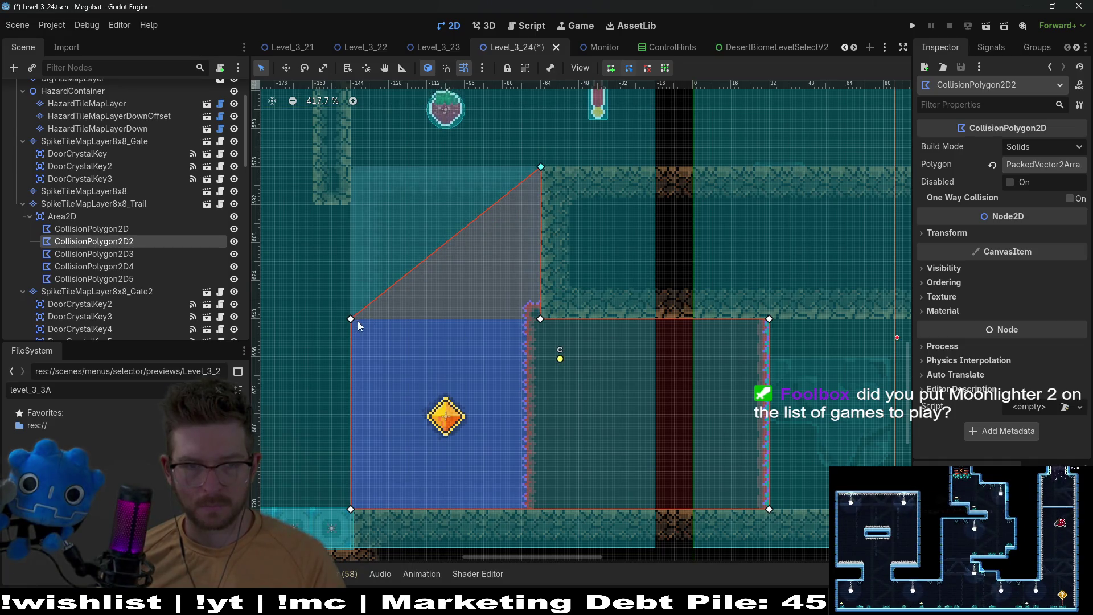
drag(353, 320, 352, 169)
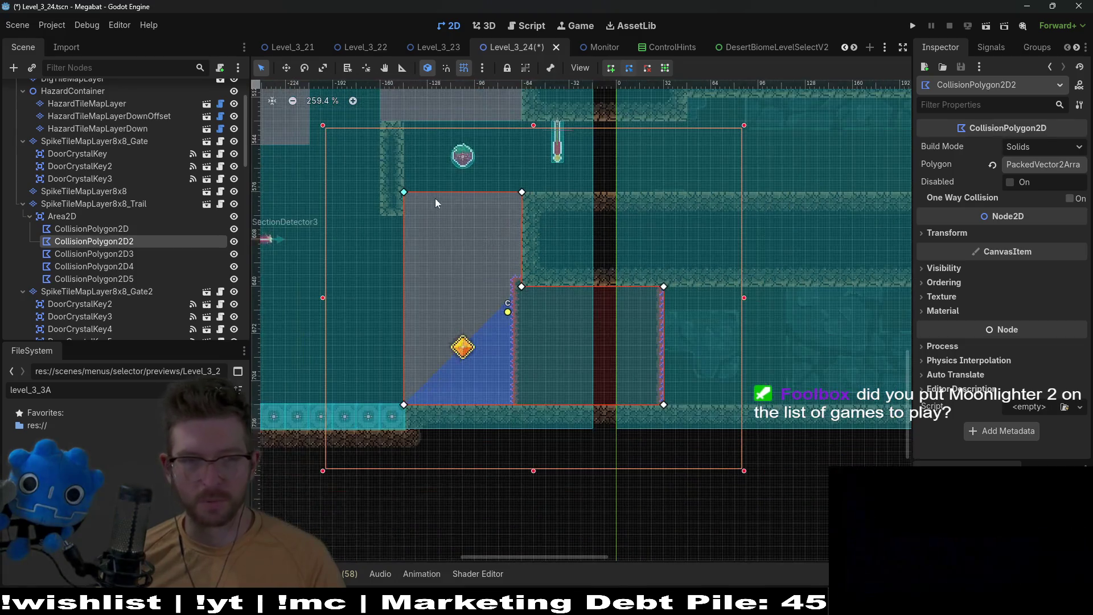
Review the enlarged polygon and save the Level_3_24 scene
scroll(588, 238, up, 5)
scroll(711, 254, up, 4)
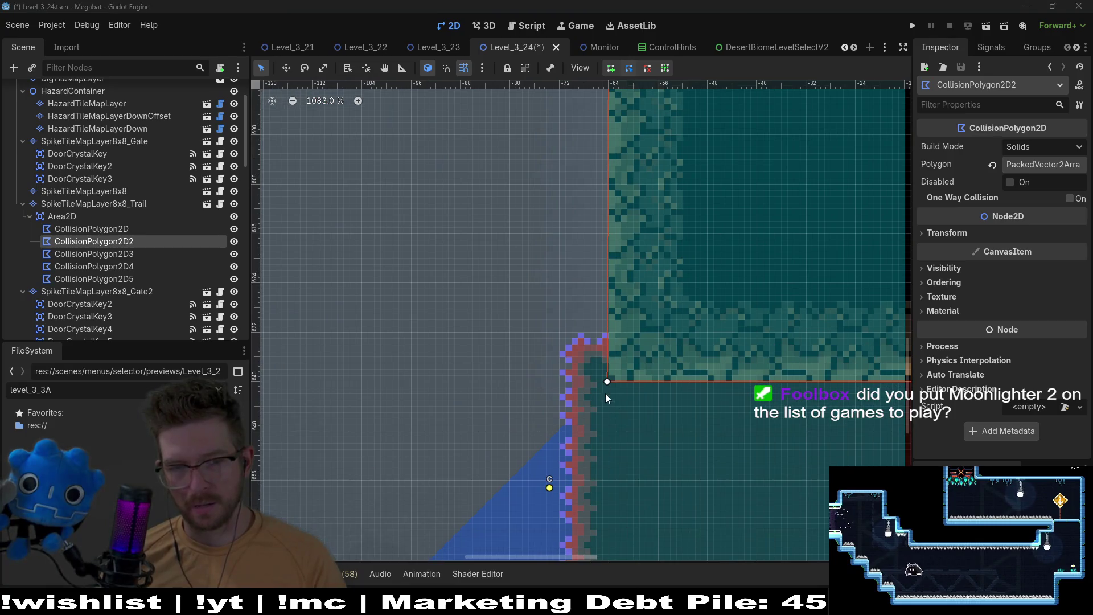
scroll(607, 382, down, 3)
scroll(605, 388, down, 3)
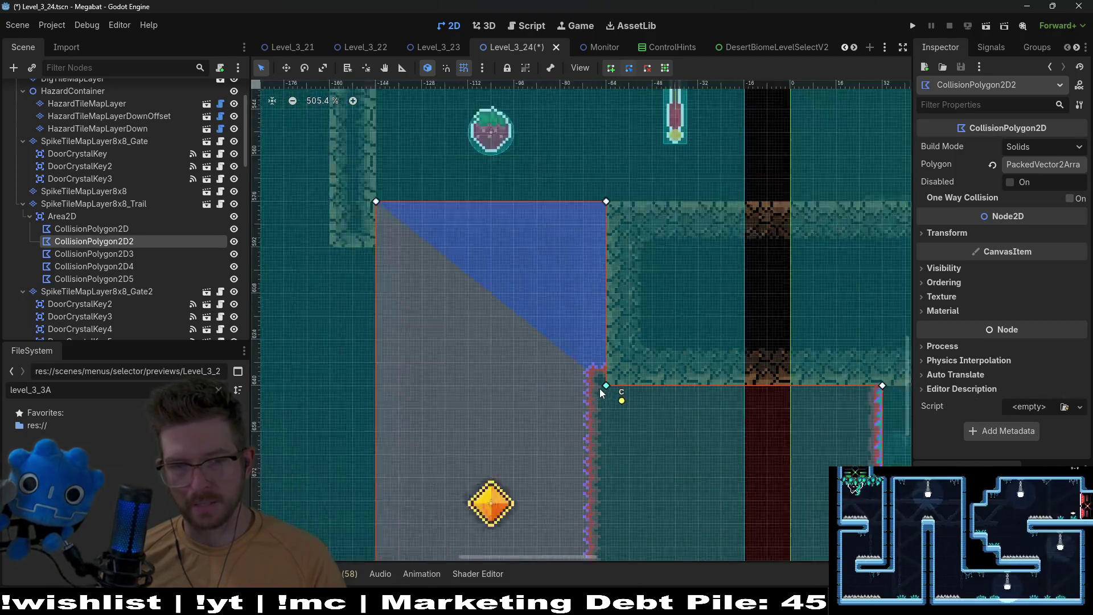
scroll(600, 388, down, 2)
scroll(551, 388, up, 3)
scroll(575, 353, right, 2)
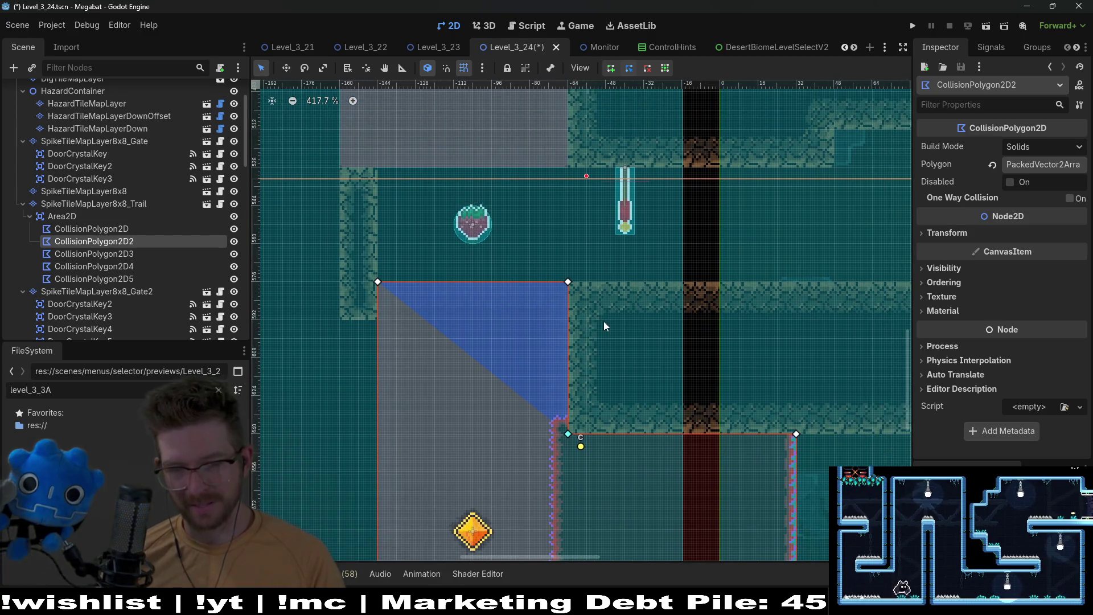
key(ctrl+s)
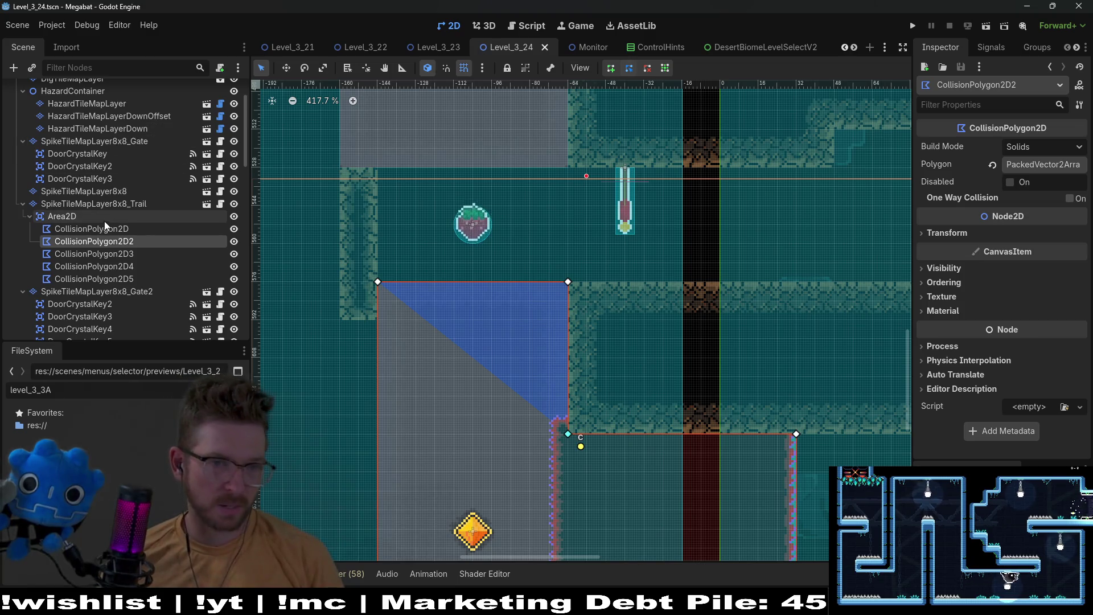
Paint a row of DESERT vine terrain on ClimbTileMapLayer along the top of the shaft
scroll(104, 222, up, 3)
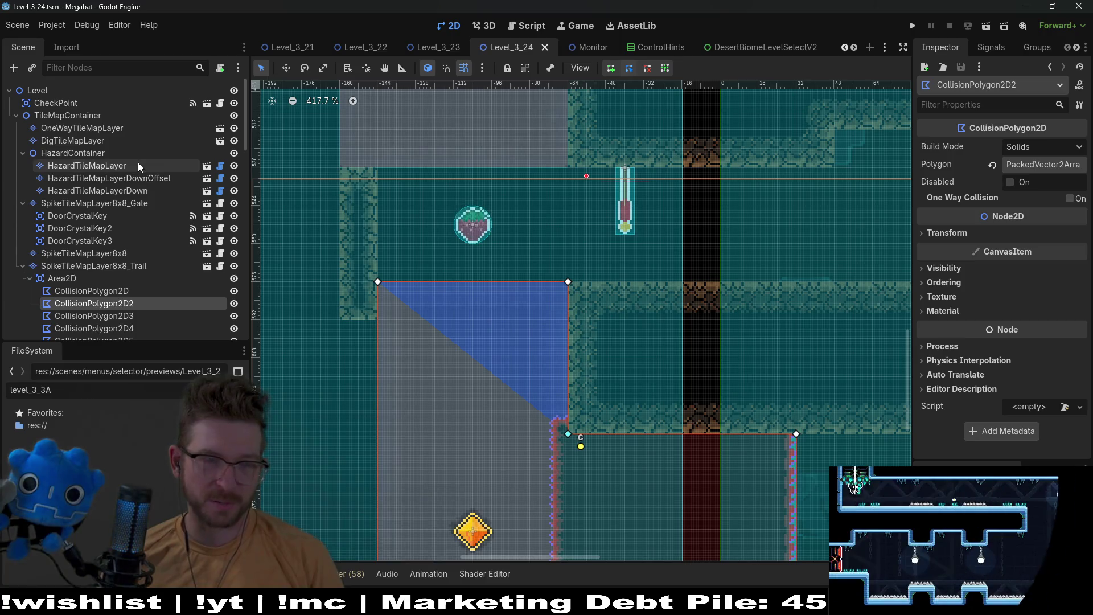
scroll(110, 245, down, 10)
click(101, 236)
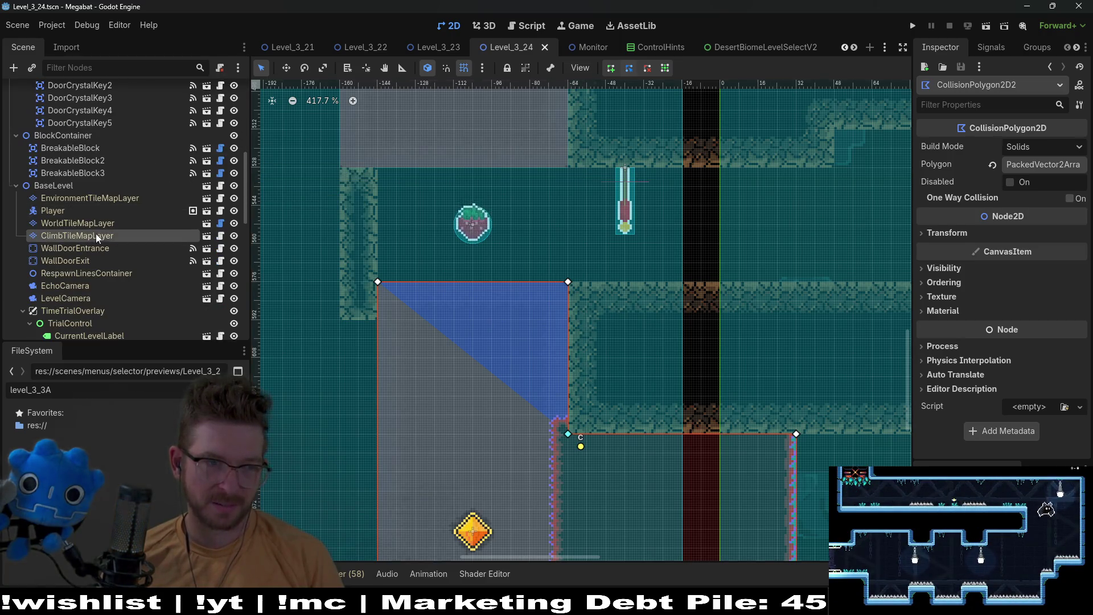
click(371, 406)
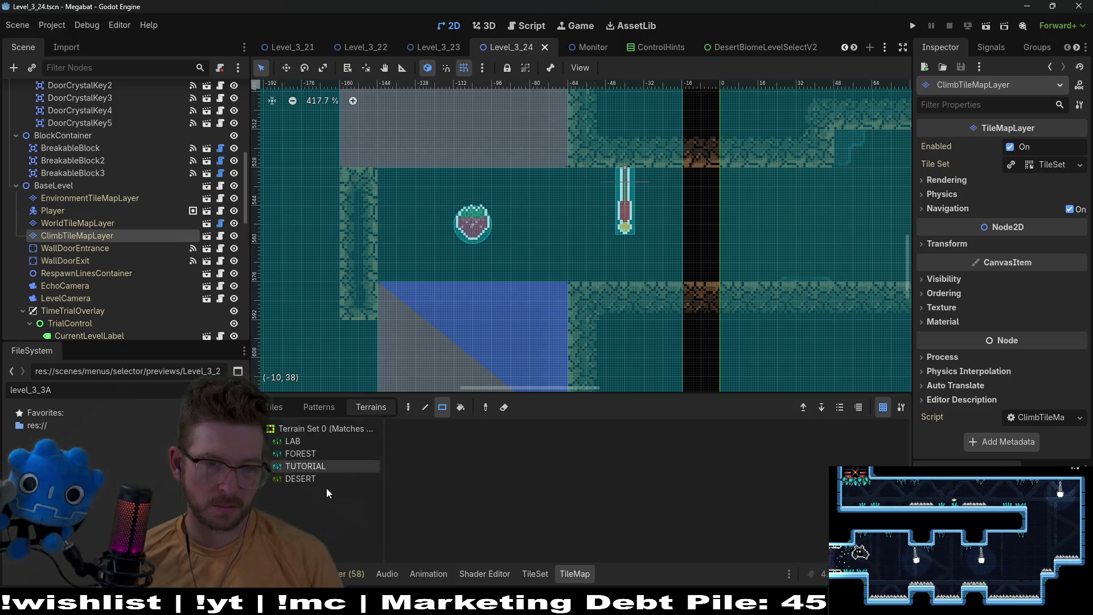
click(319, 479)
drag(579, 176, 684, 171)
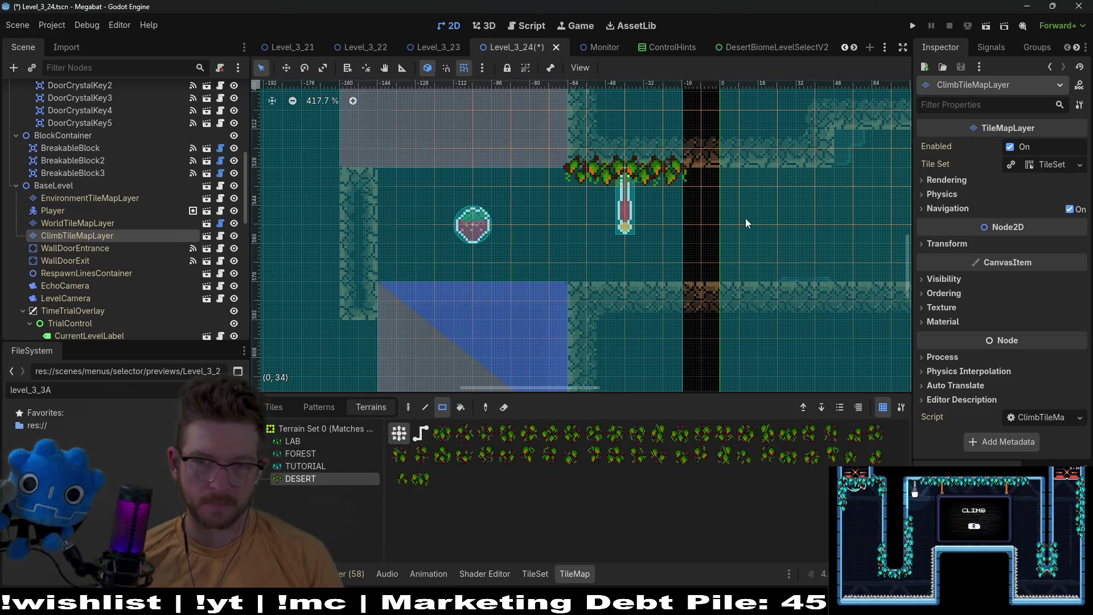
Save the Level_3_24 scene with Ctrl+S
key(ctrl+s)
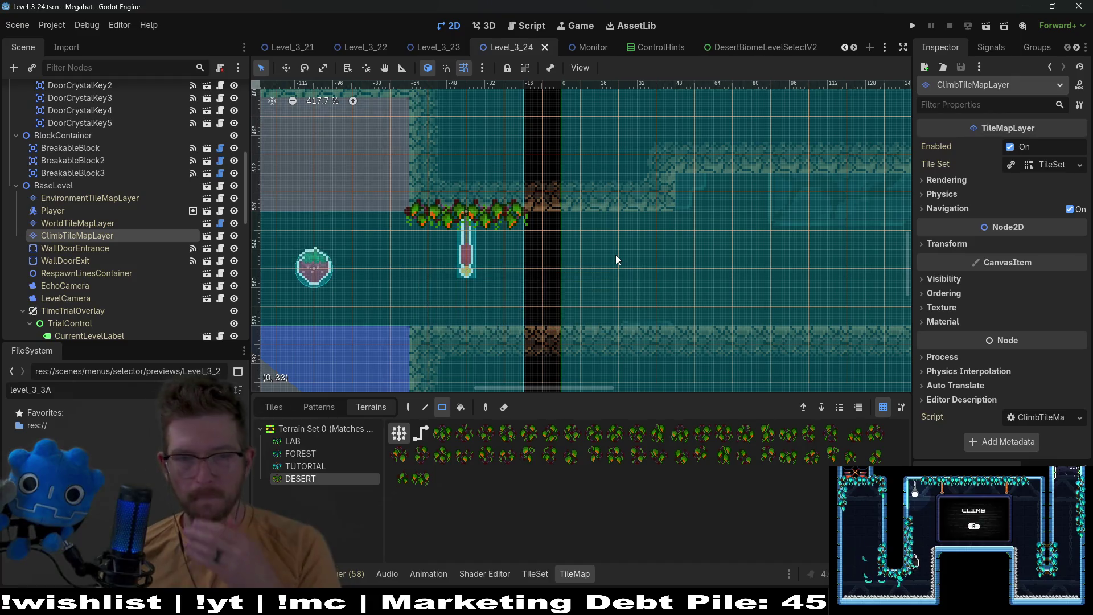
drag(548, 319, 650, 193)
scroll(632, 216, left, 5)
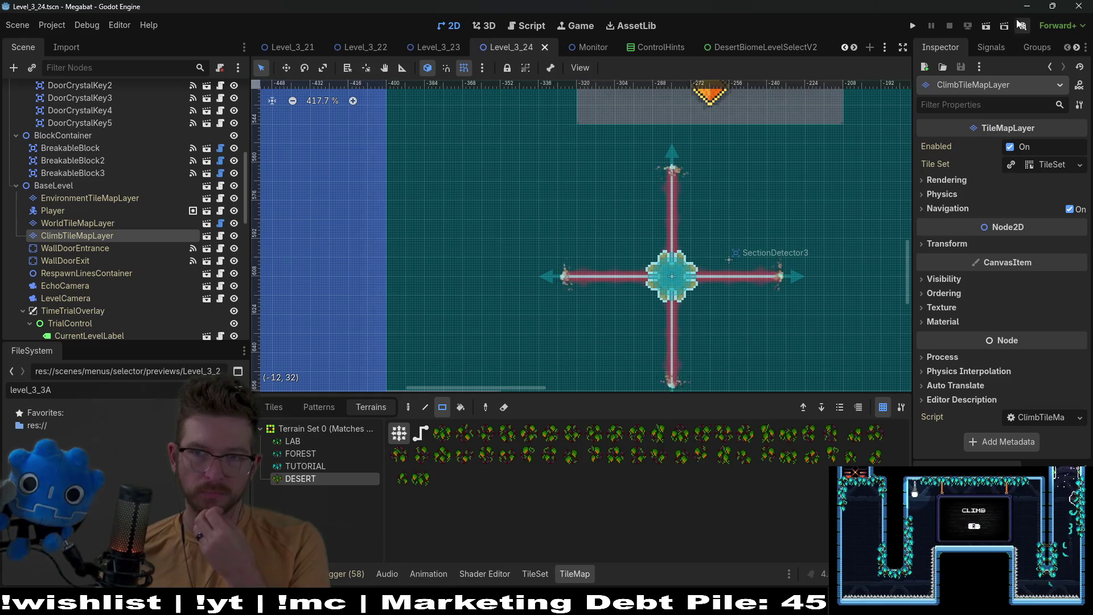
Run the level with F6 and fly the bat through the gem into the new room
key(F6)
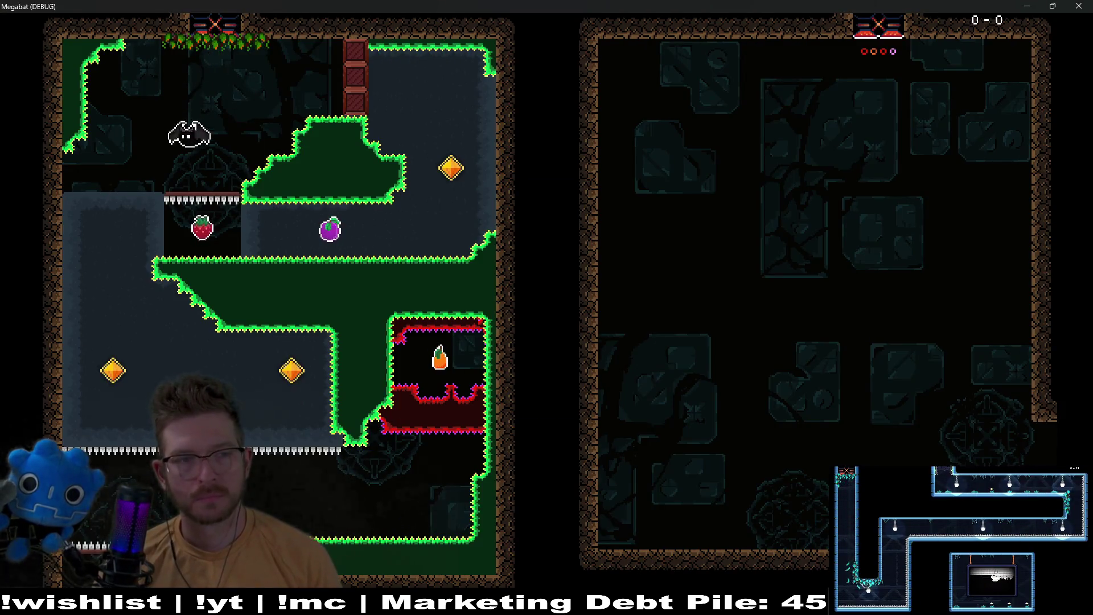
key(Right)
key(Up)
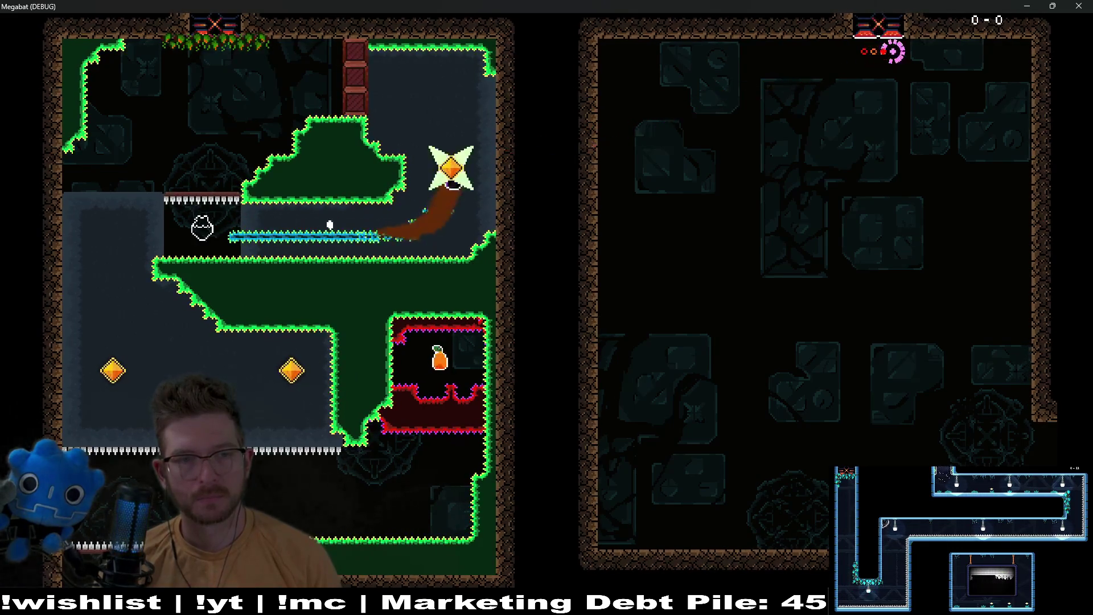
key(Left)
key(Down)
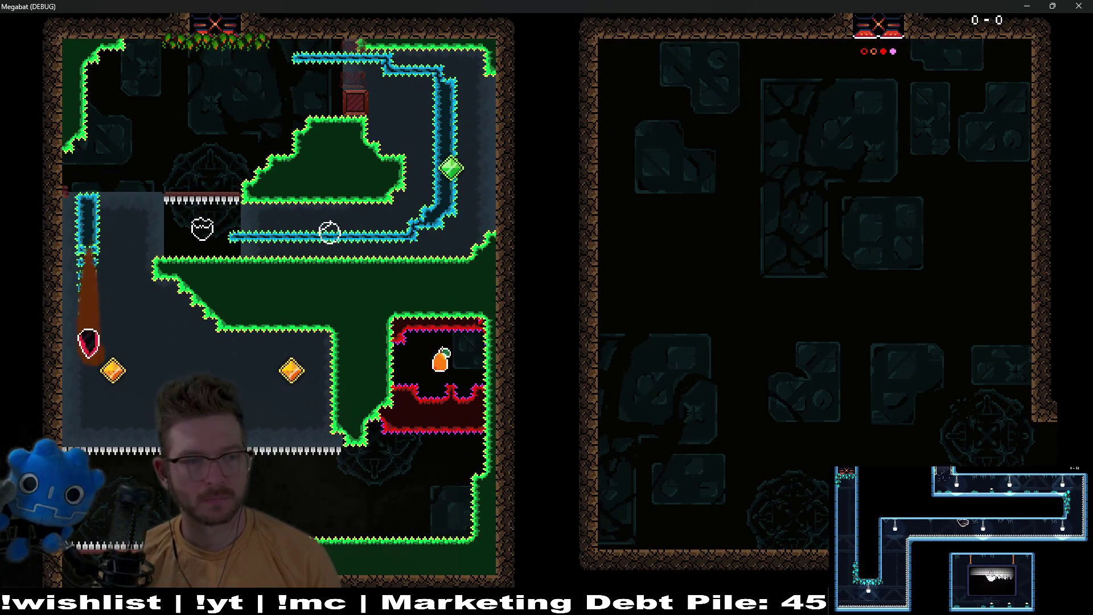
key(Right)
key(Down)
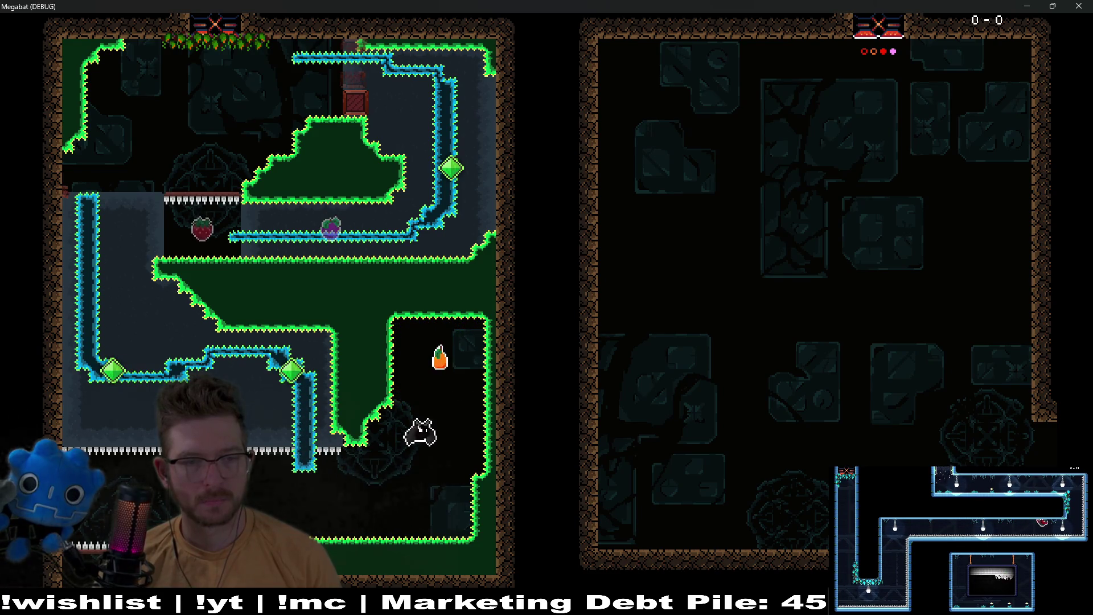
key(Left)
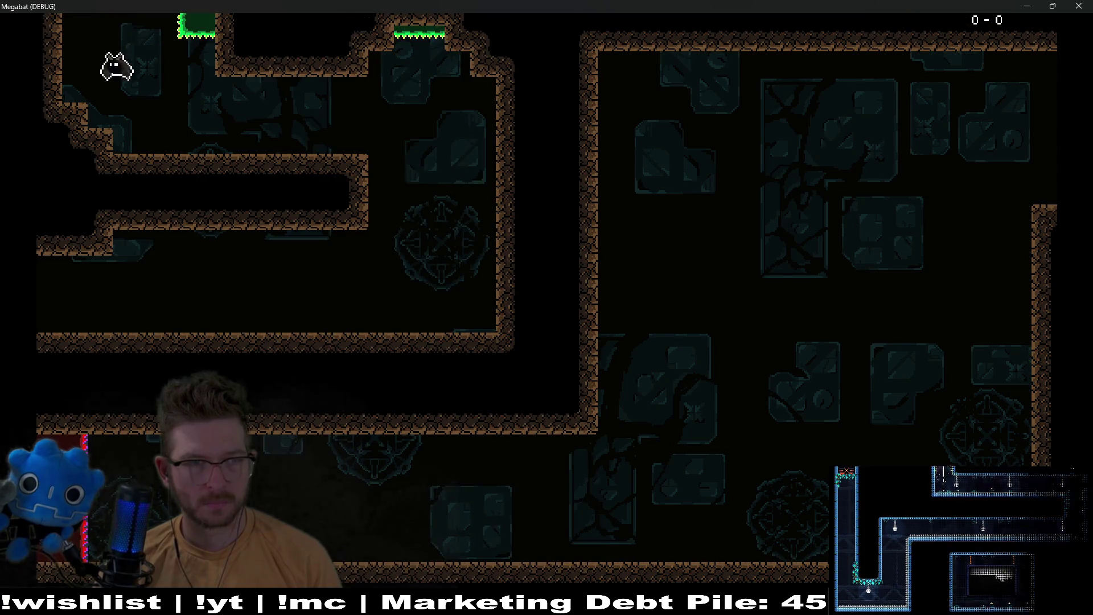
key(Right)
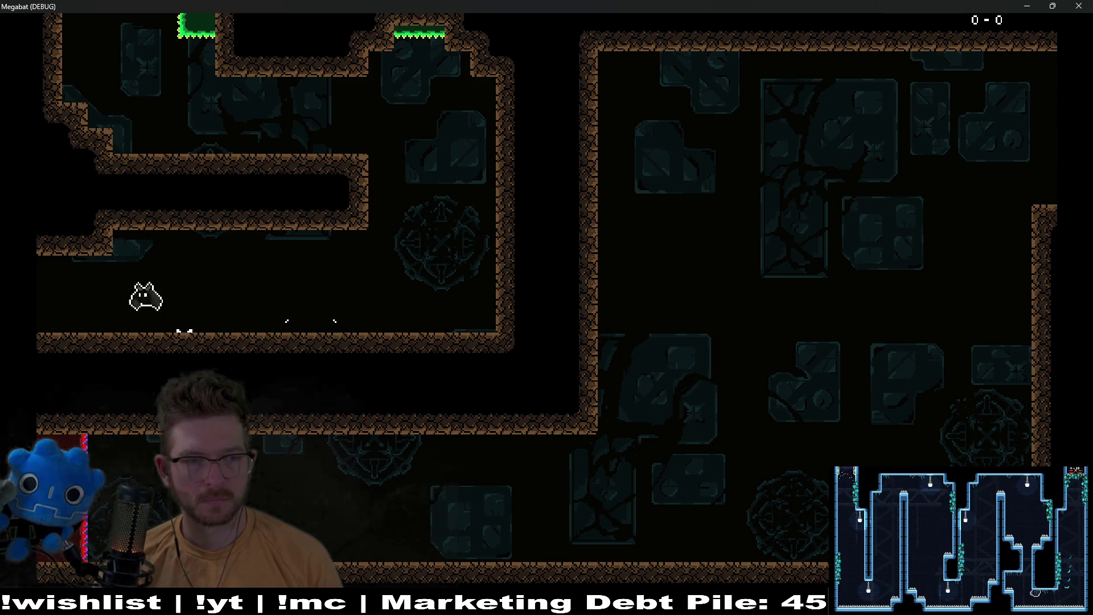
Fly the bat from the flag down through the floor and around into the lower-right room
key(Left)
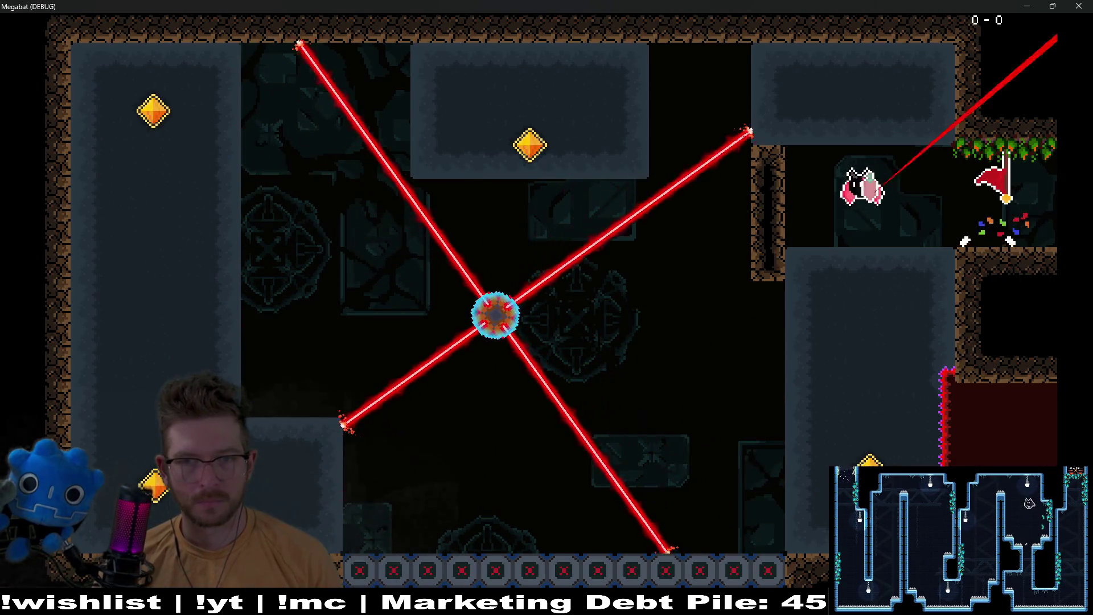
key(Down)
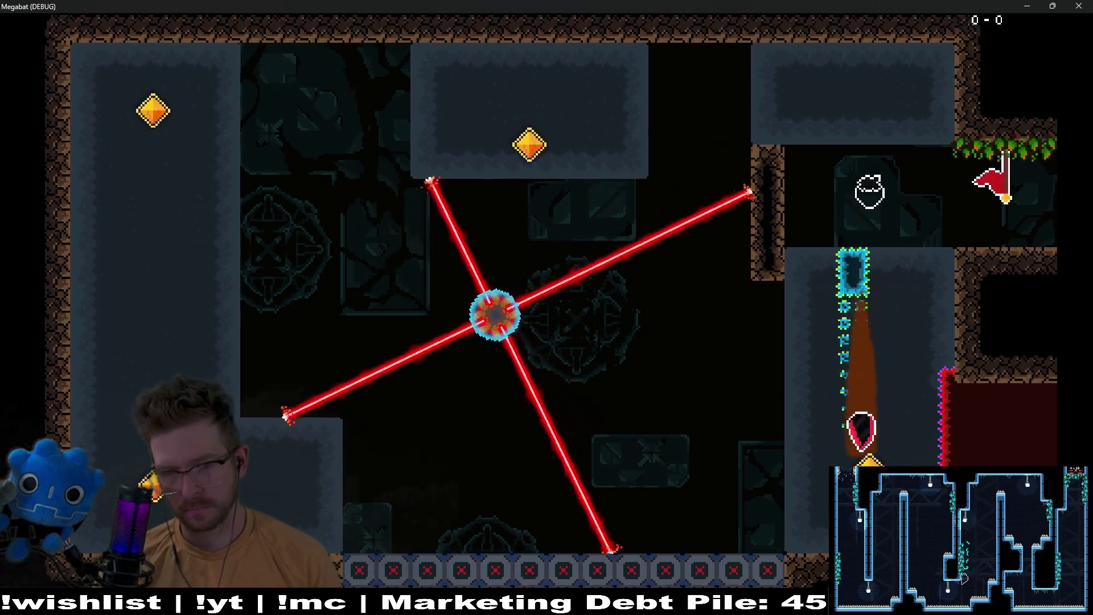
key(Left)
key(Up)
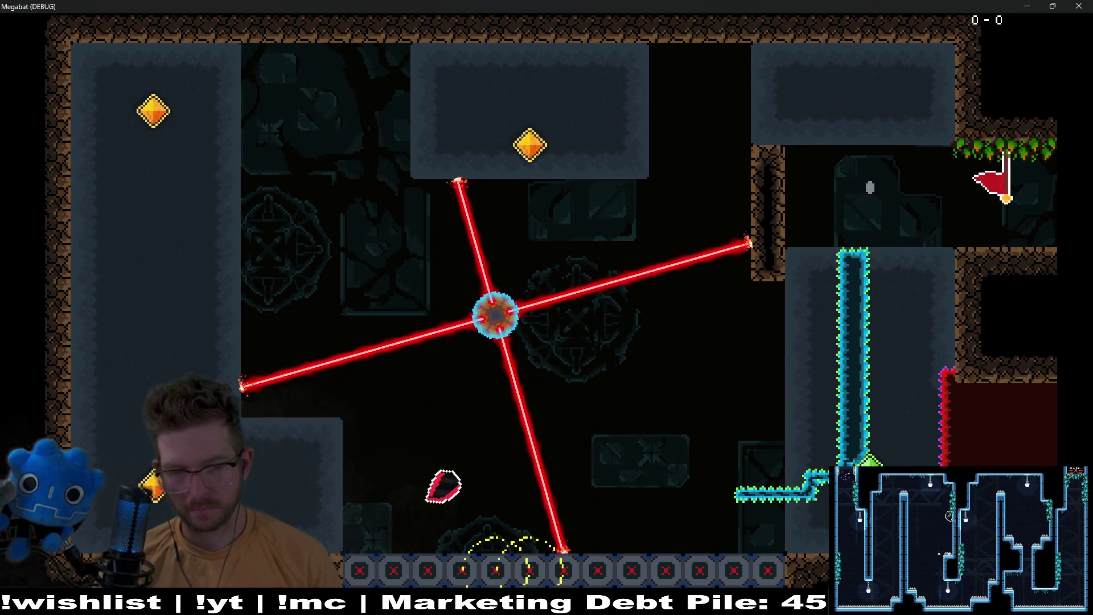
key(Up)
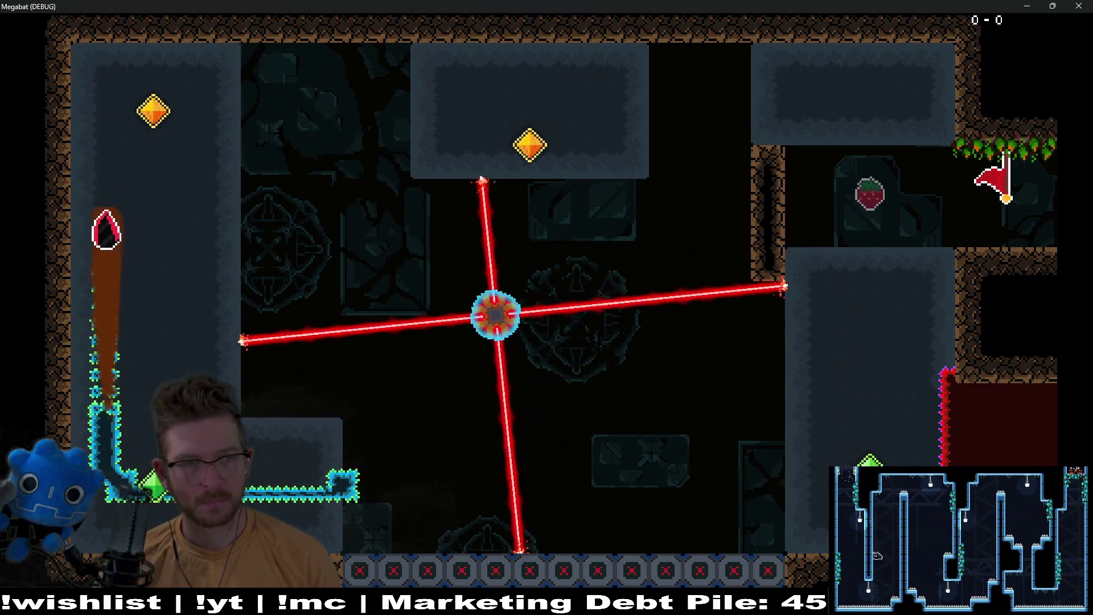
key(Right)
key(Up)
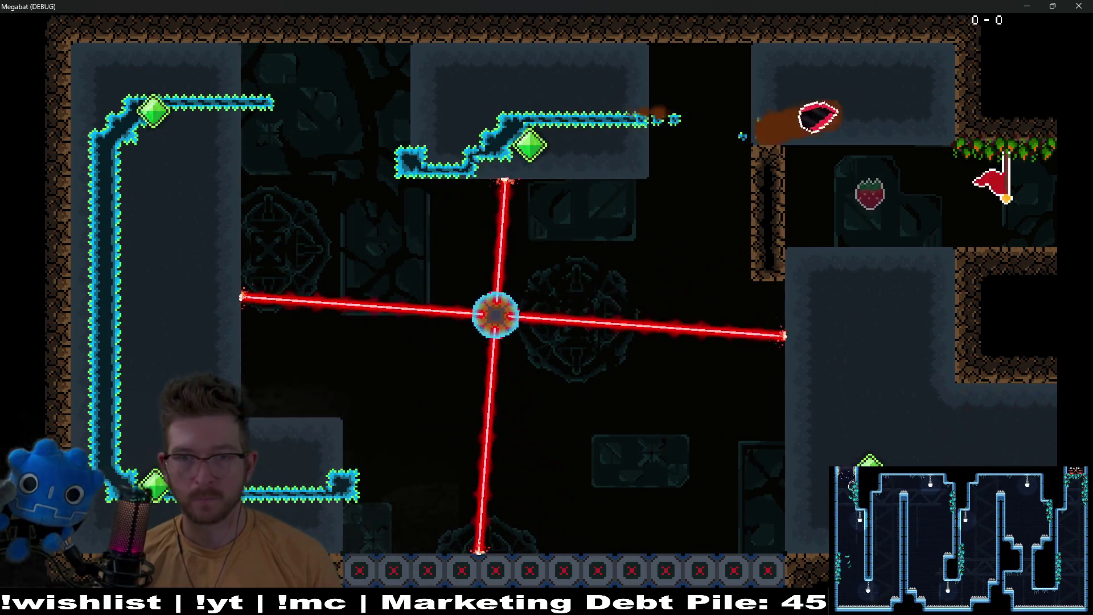
key(Down)
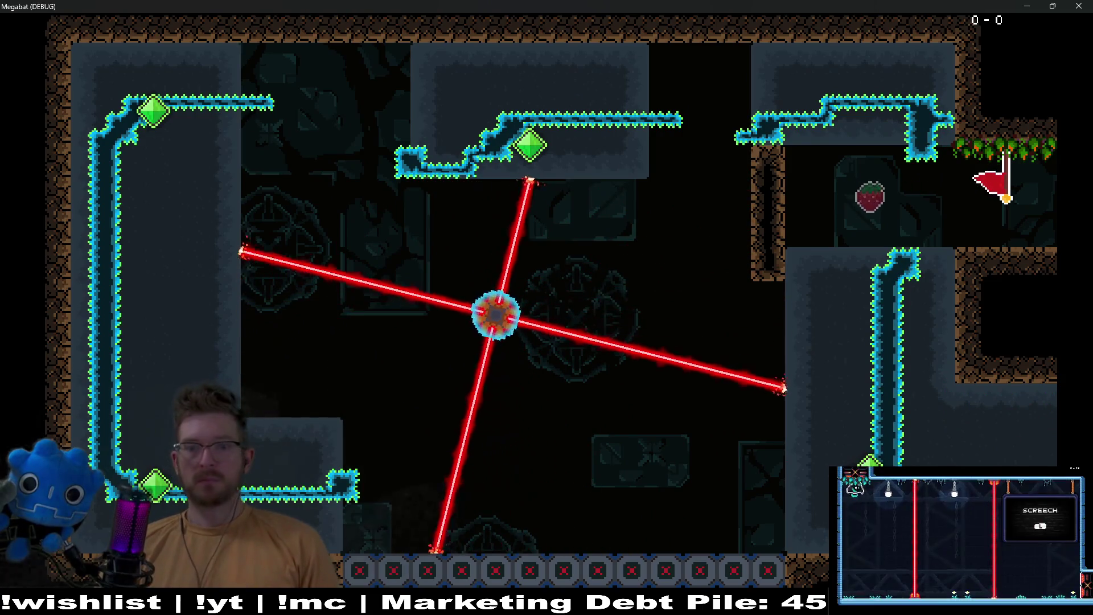
key(Right)
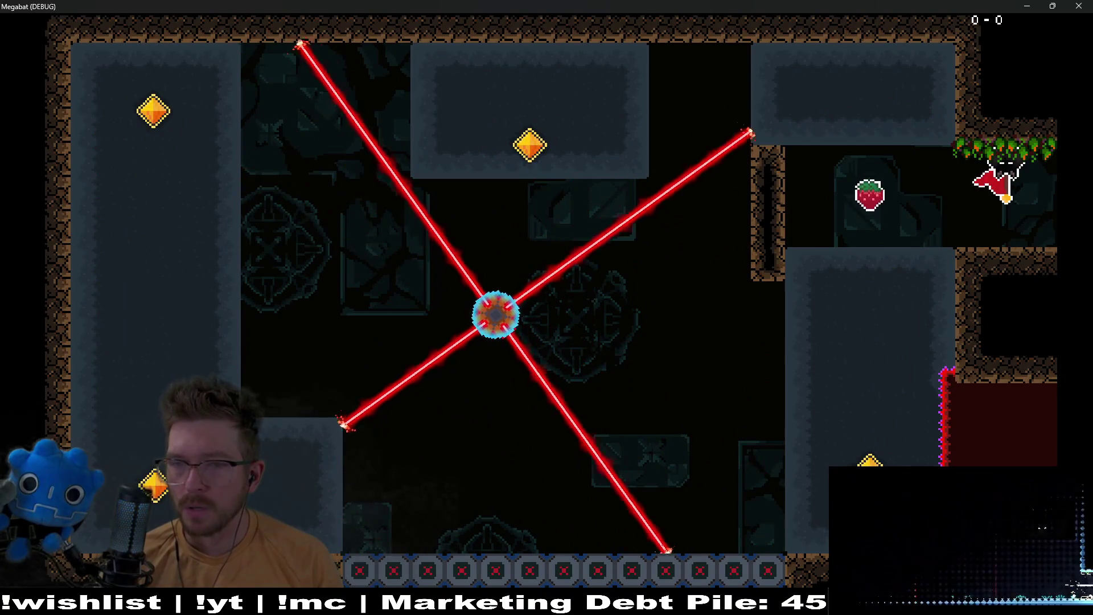
As the cat, walk left under the strawberry to collect it, then become the bat again
key(Left)
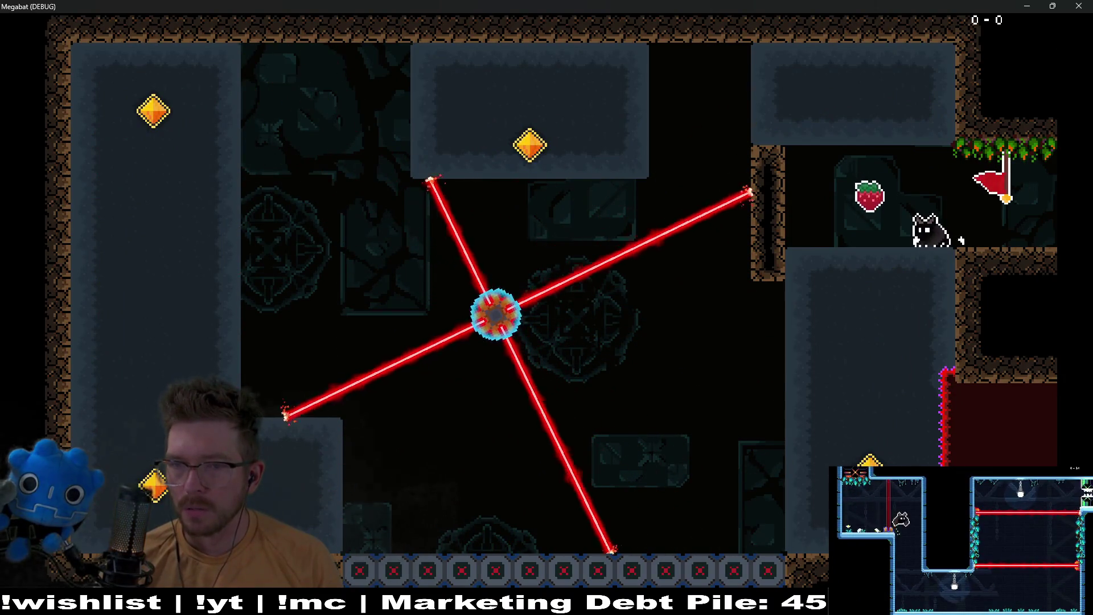
key(Left)
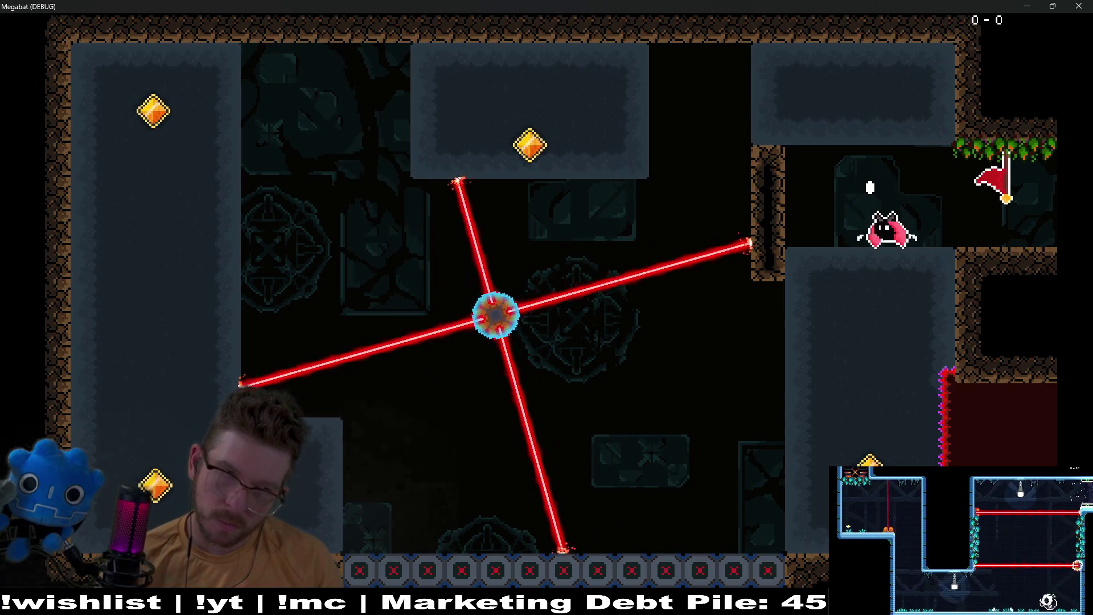
key(Left)
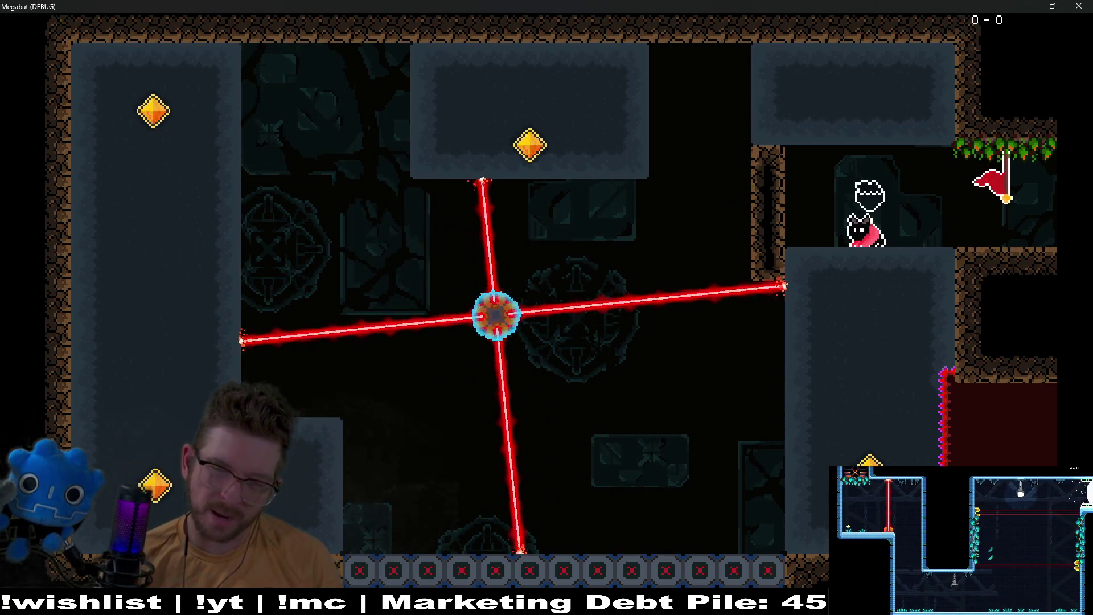
key(space)
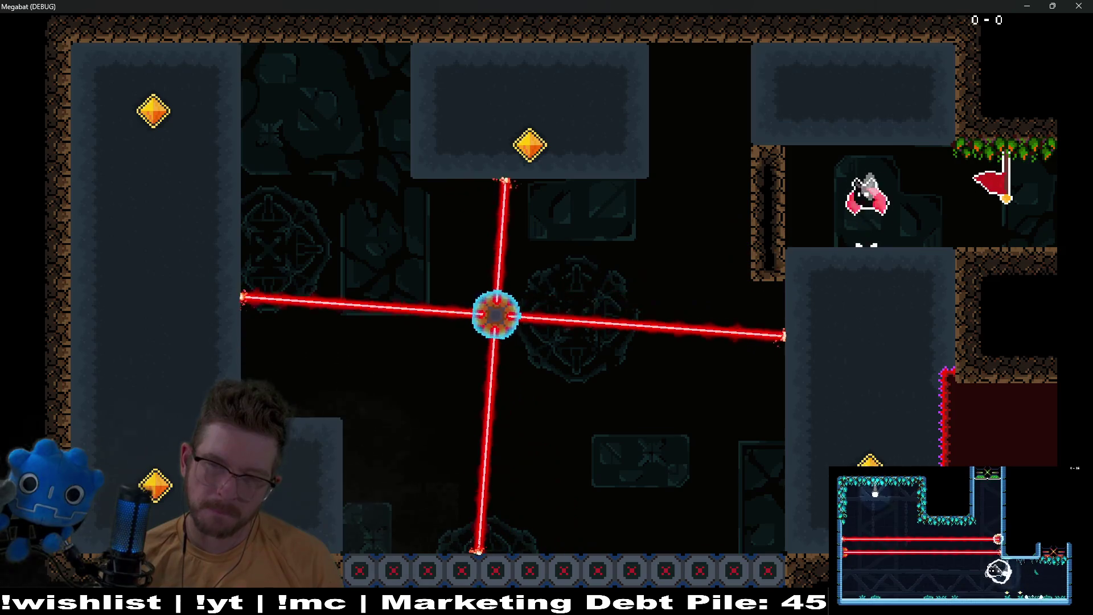
Fly a lap of the laser room until the laser kills the bat, then close the game with F8
key(Down)
key(Left)
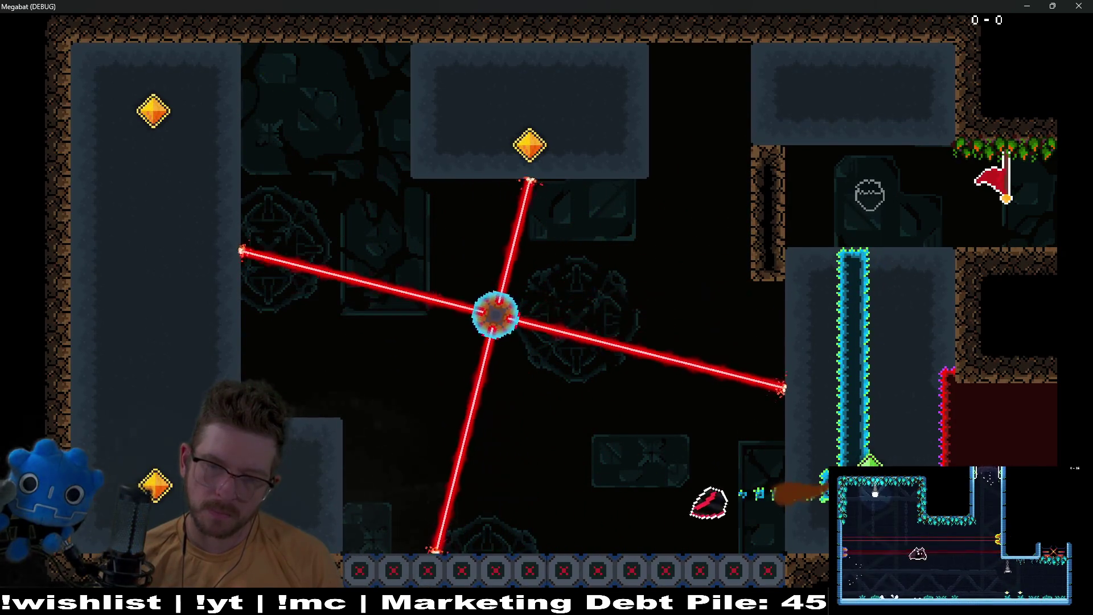
key(Up)
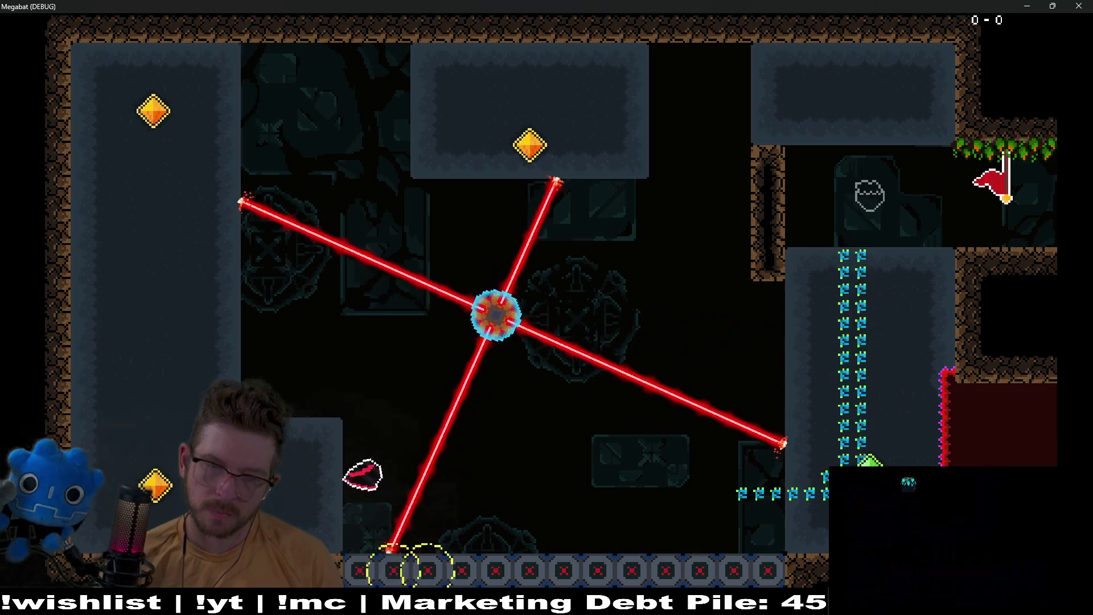
key(Up)
key(Right)
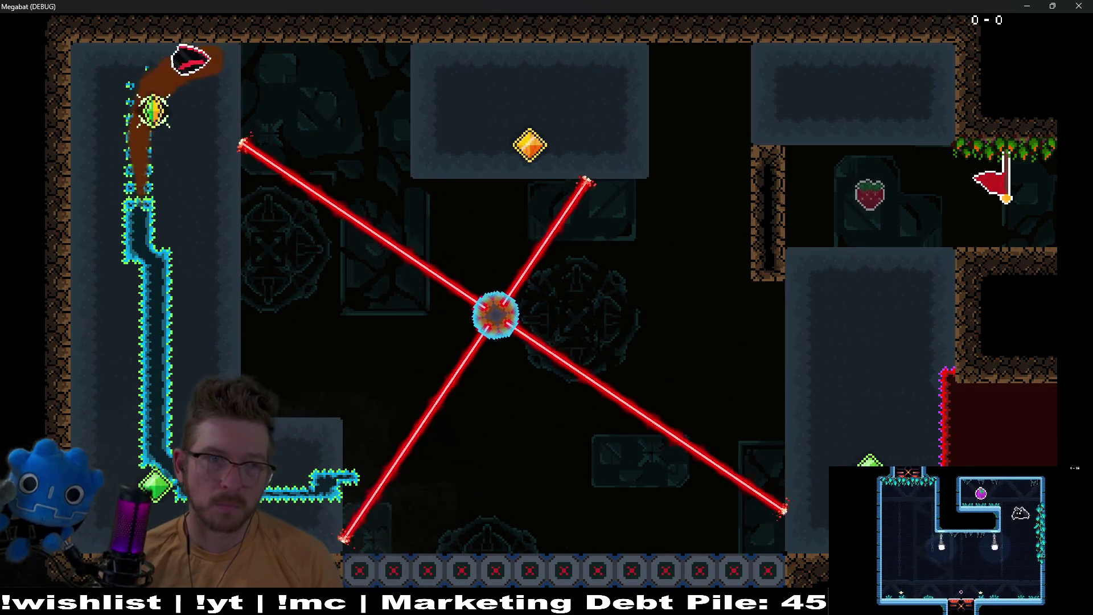
key(Down)
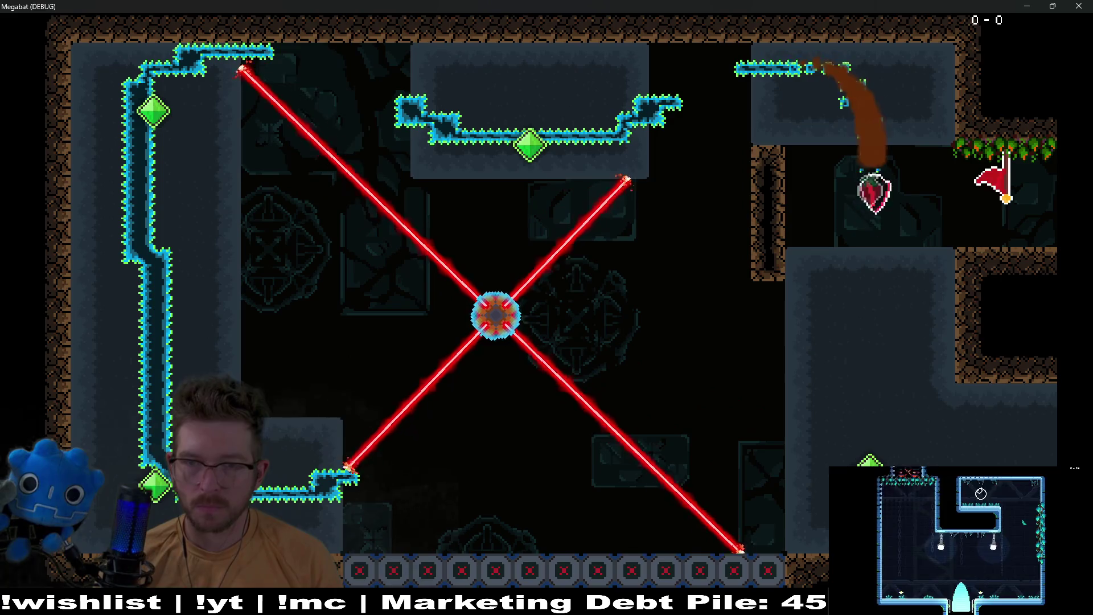
key(Left)
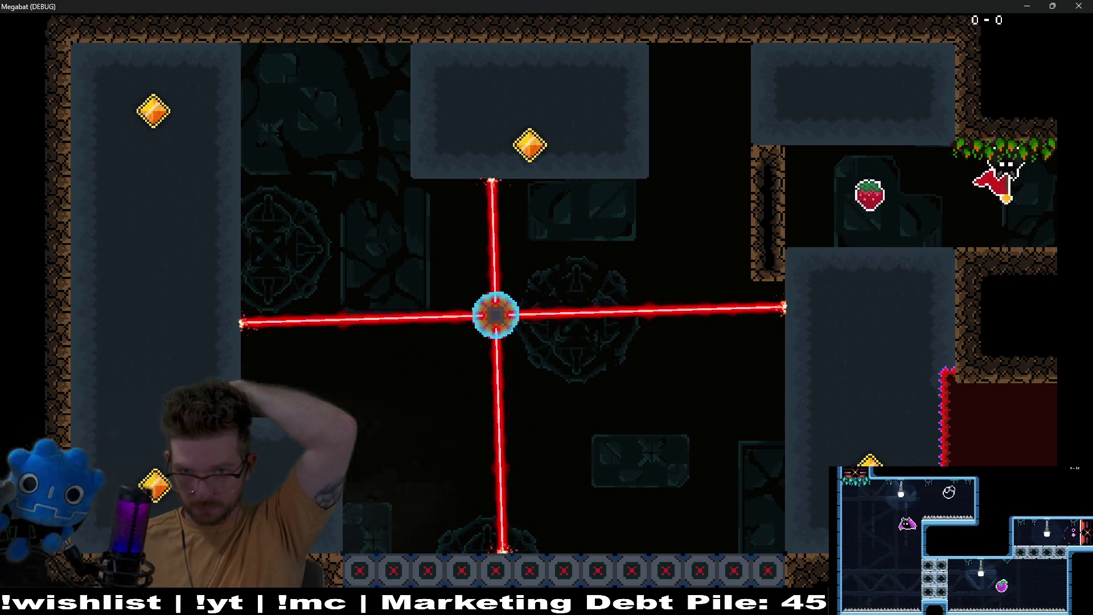
key(F8)
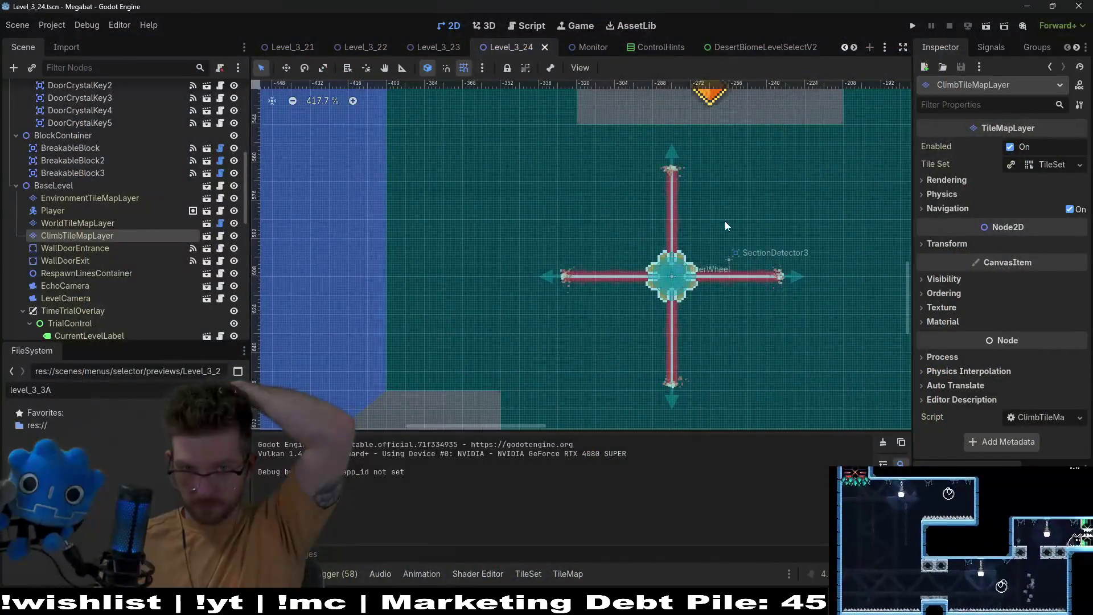
Paint a 1x4 strip of DESERT wall on WorldTileMapLayer near the strawberry
scroll(726, 226, right, 5)
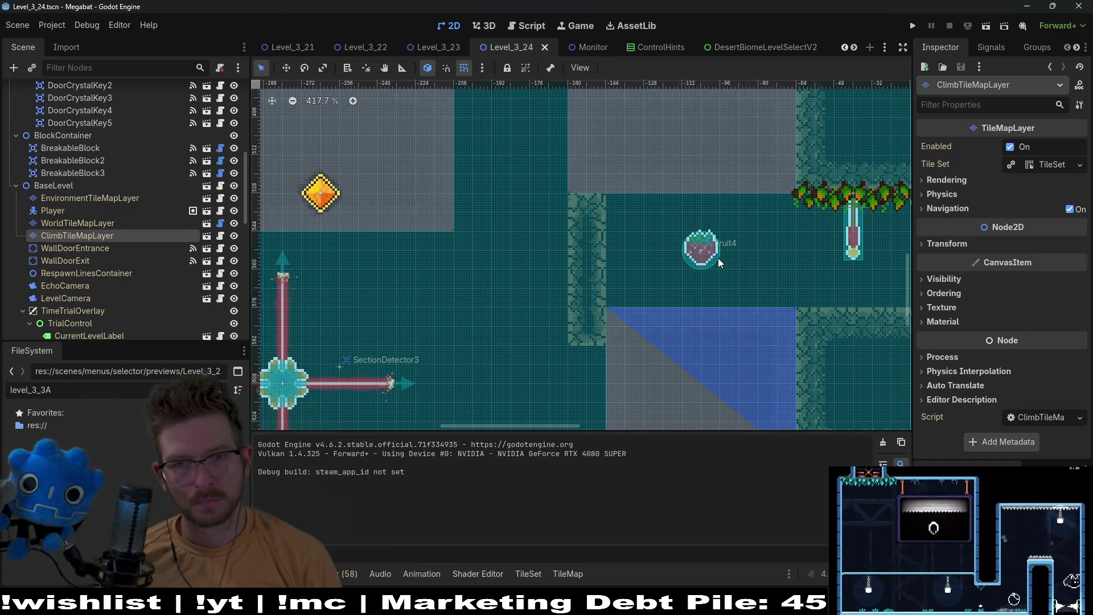
click(78, 223)
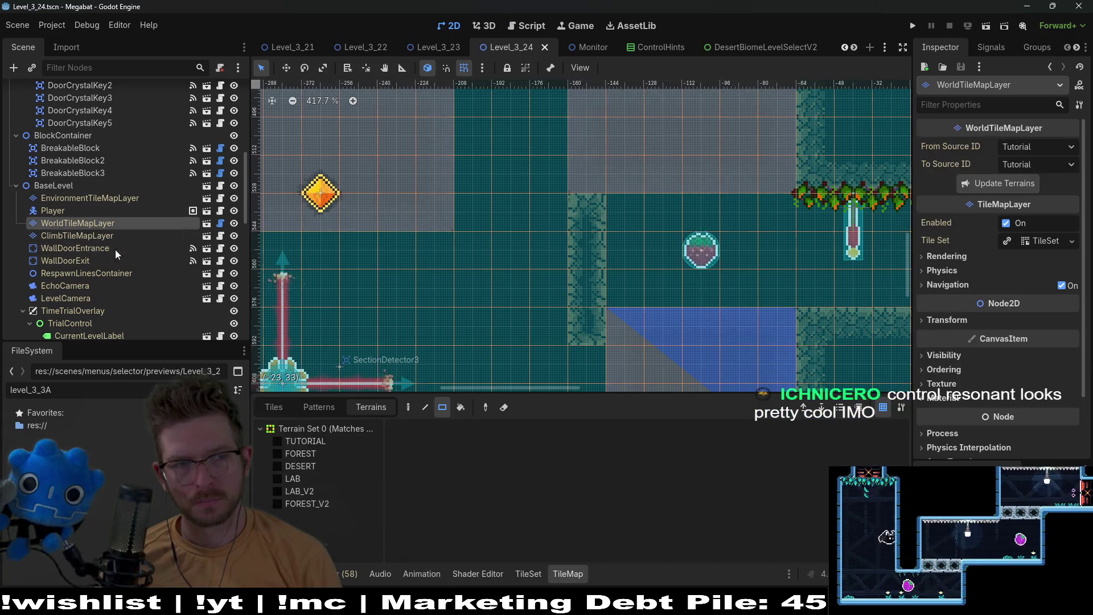
click(309, 470)
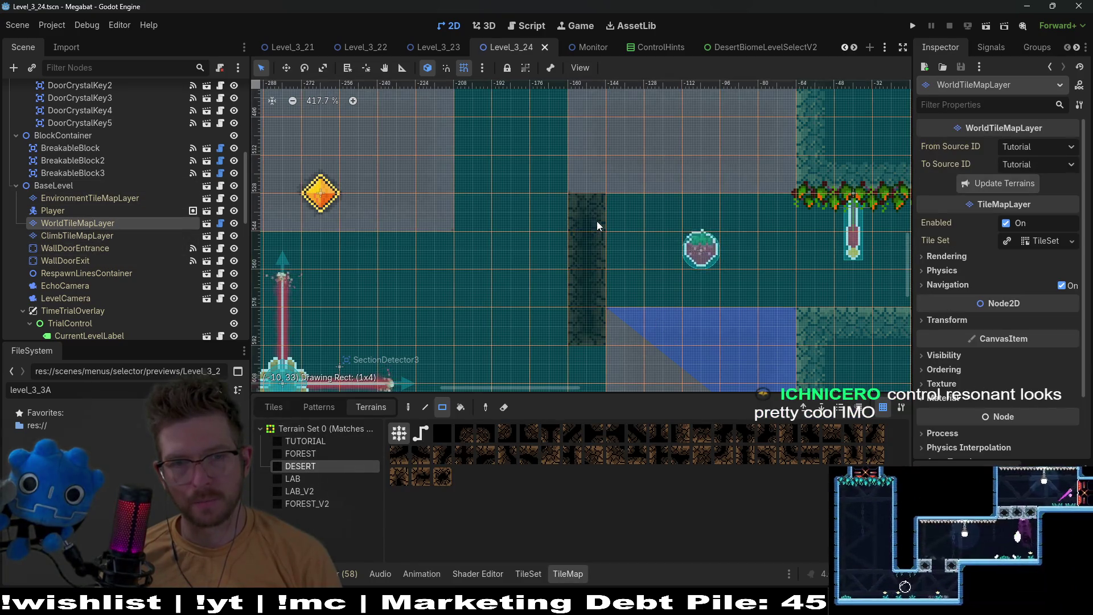
drag(597, 221, 598, 222)
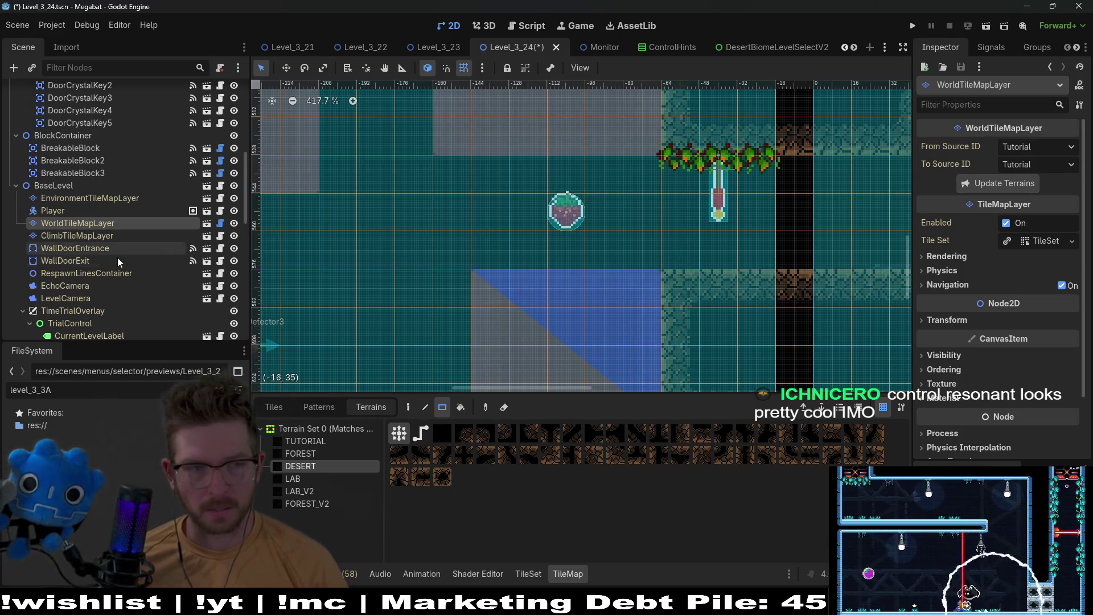
Inspect HazardTileMapLayer and DigTileMapLayer, including its Sand terrain, around the upper ledge
scroll(84, 227, up, 10)
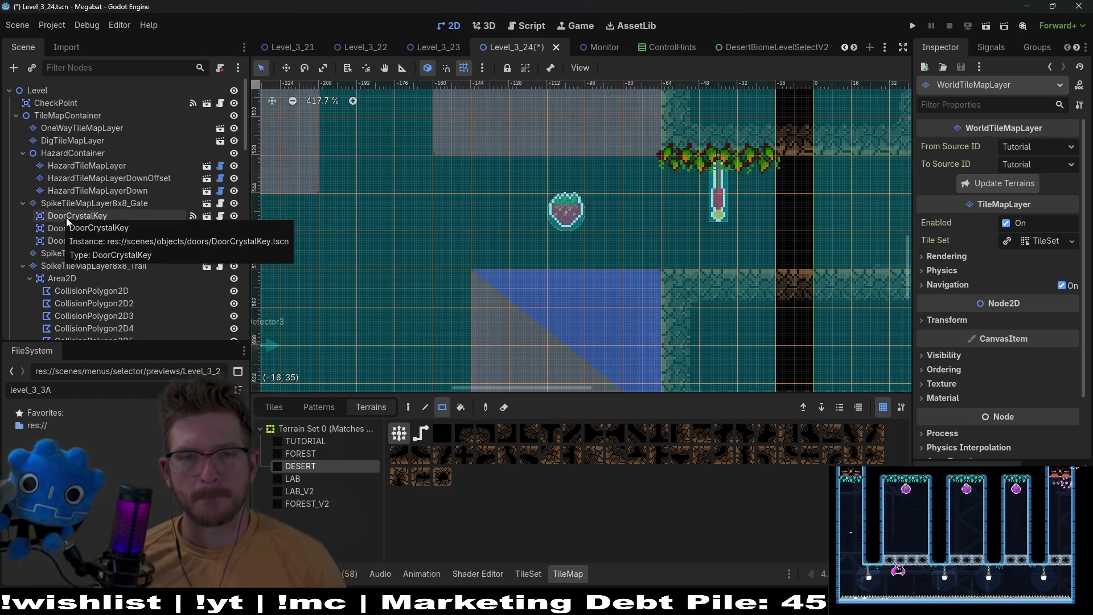
scroll(669, 265, down, 4)
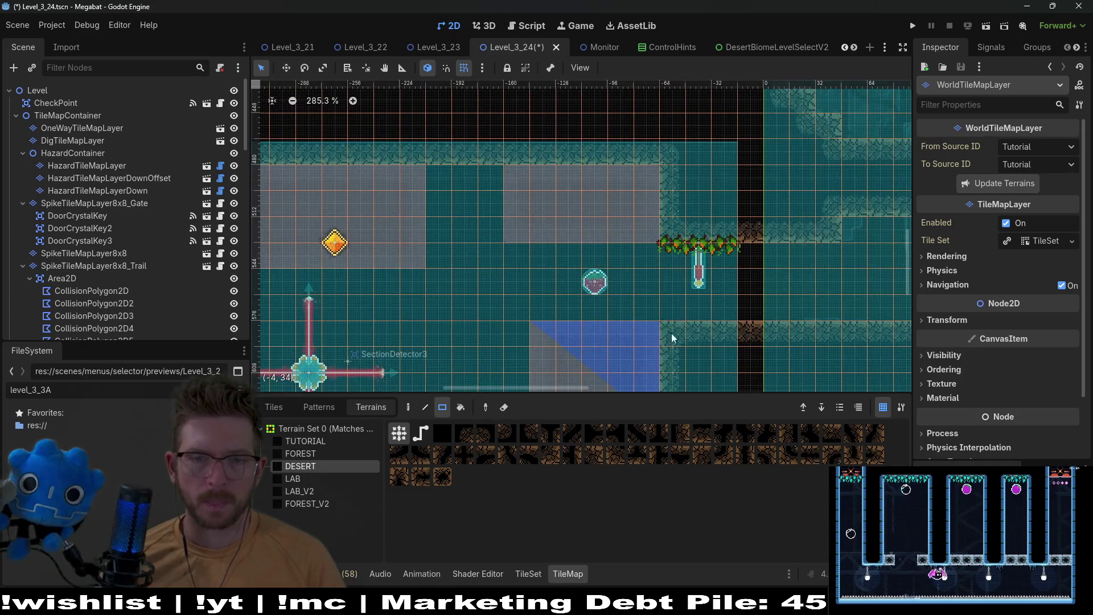
scroll(662, 220, down, 5)
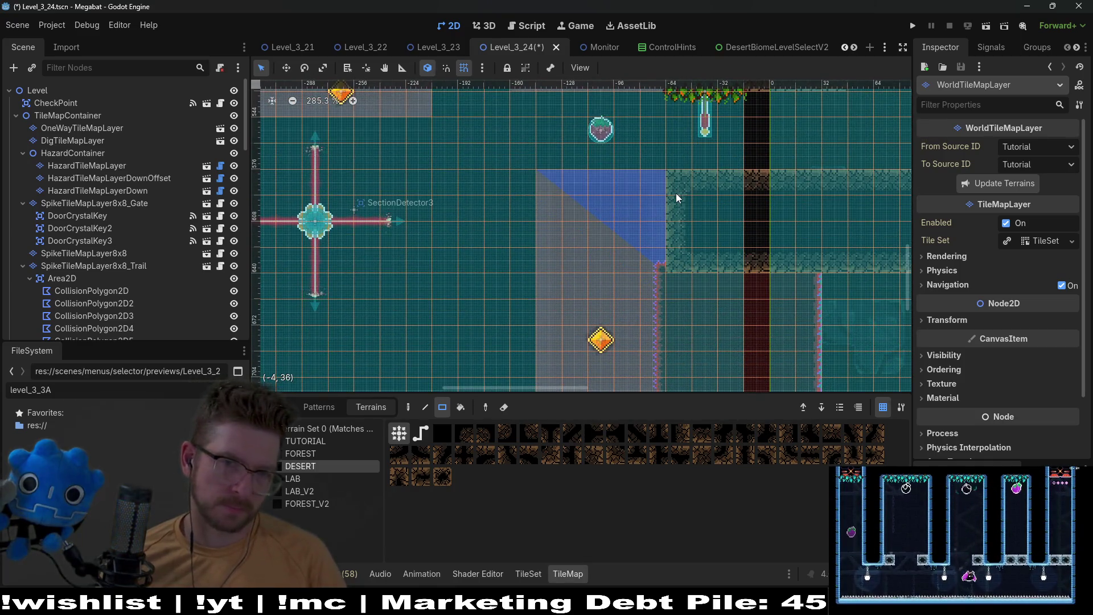
scroll(668, 194, up, 2)
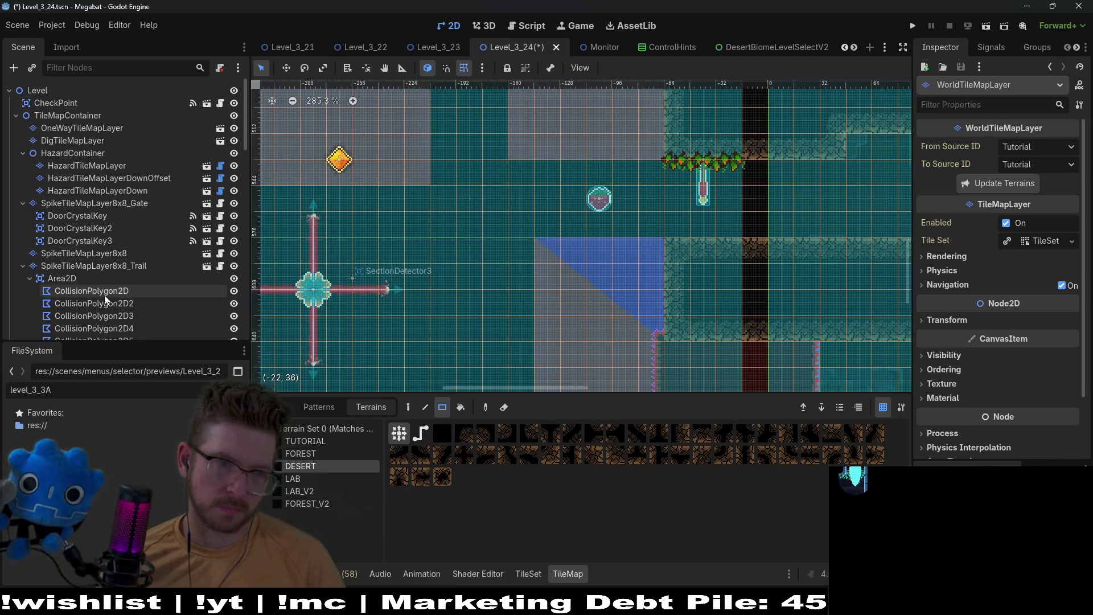
scroll(108, 279, down, 3)
scroll(120, 248, up, 3)
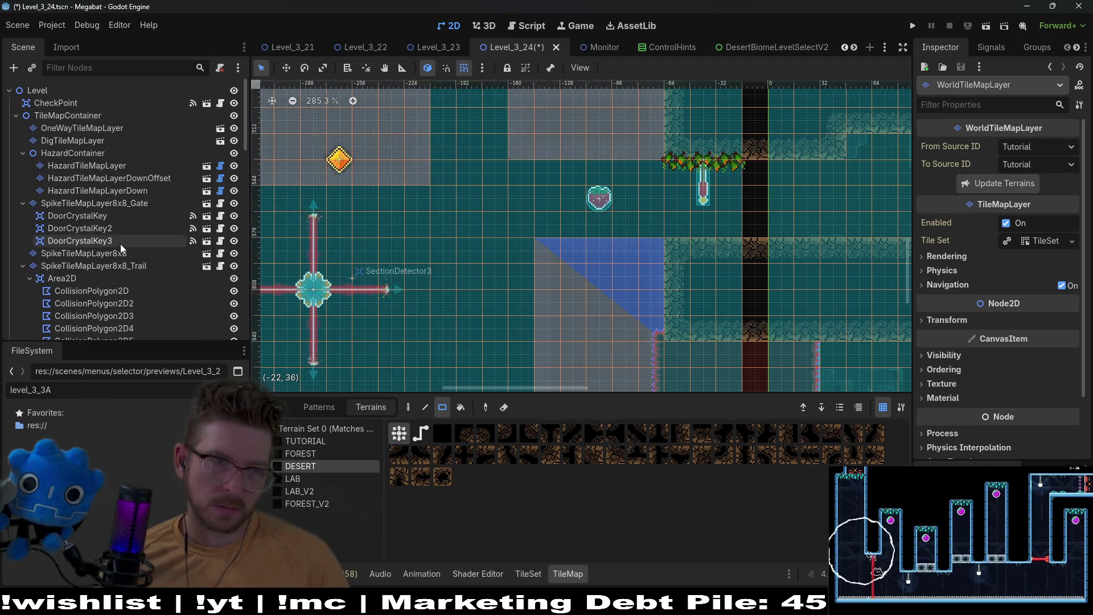
click(100, 164)
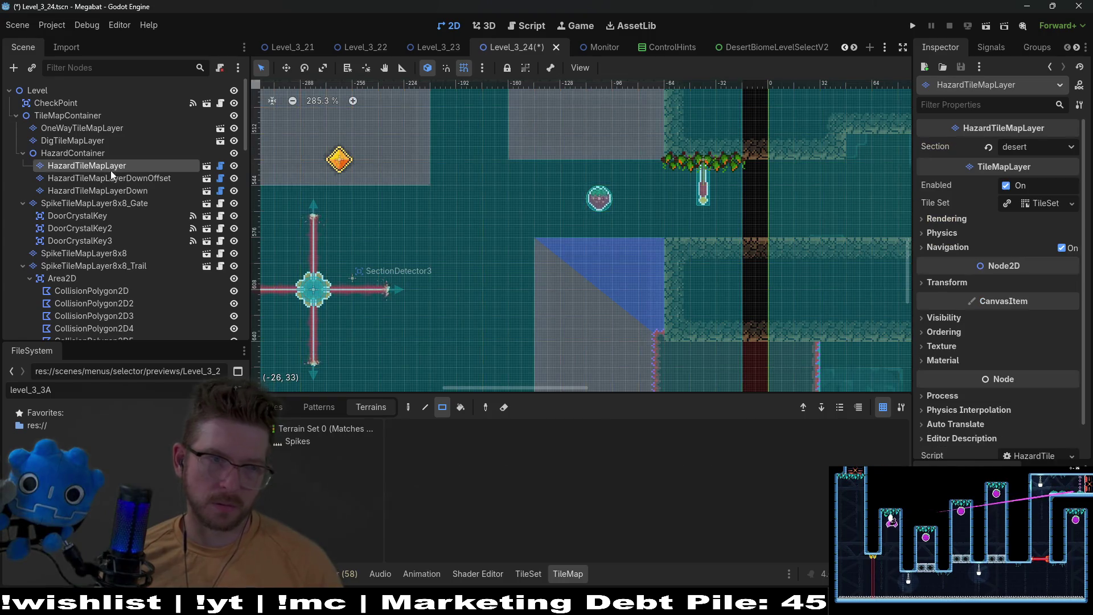
click(74, 143)
click(297, 442)
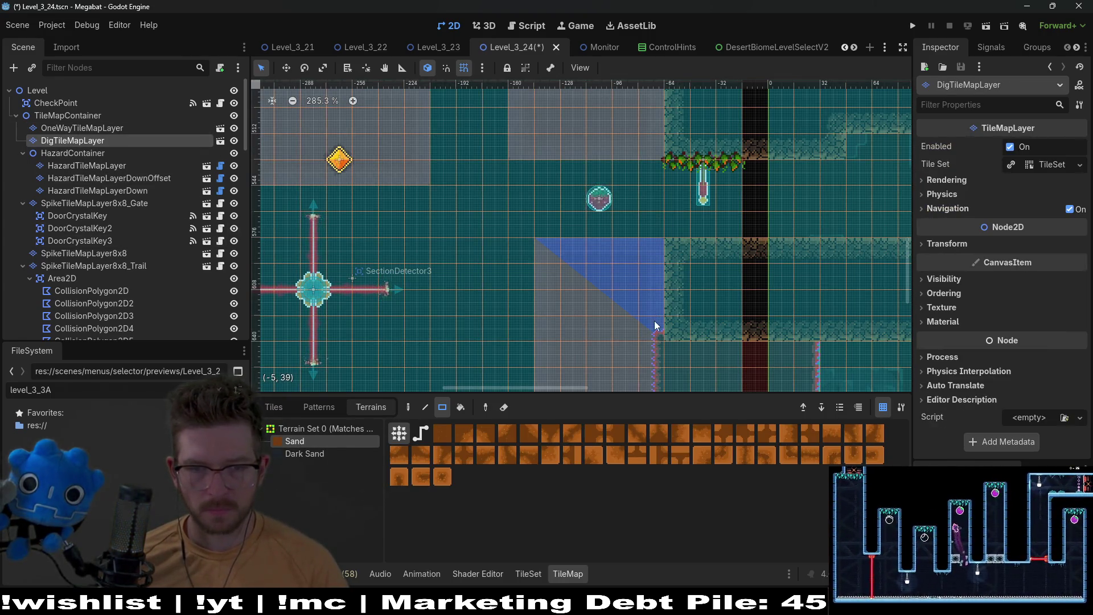
drag(690, 222, 685, 258)
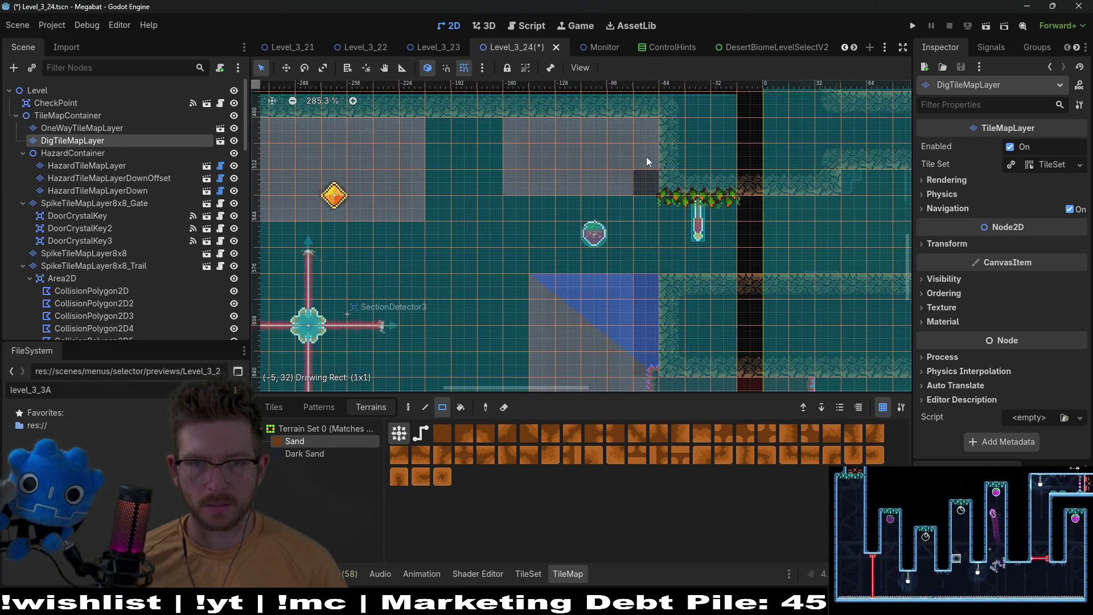
scroll(87, 279, down, 5)
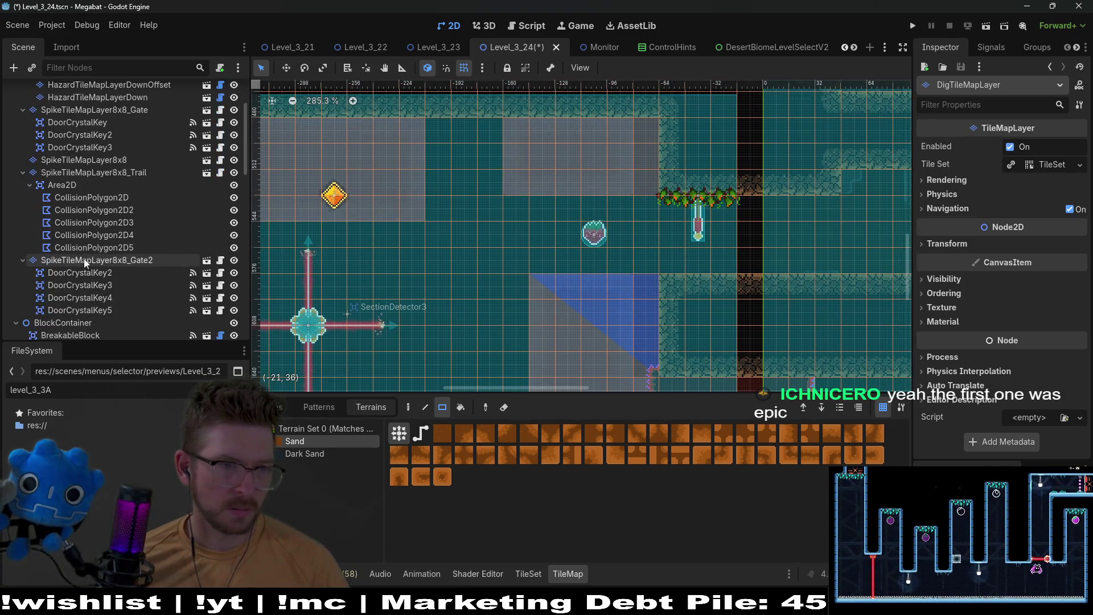
Fill the wall column beside the blue slope with DESERT terrain on WorldTileMapLayer
click(74, 318)
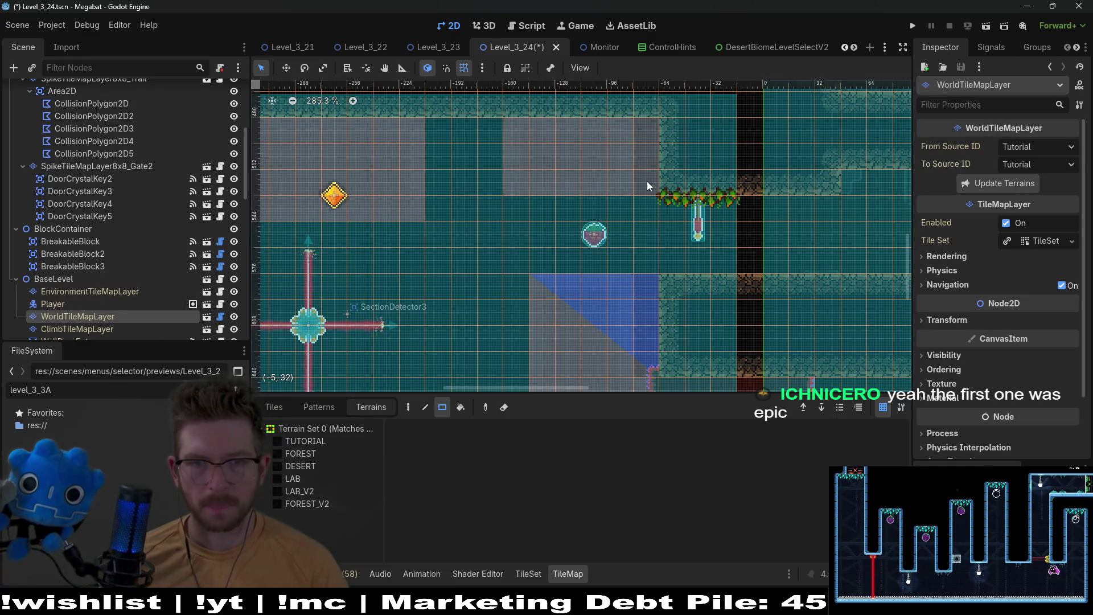
click(302, 492)
click(303, 466)
drag(652, 182, 650, 120)
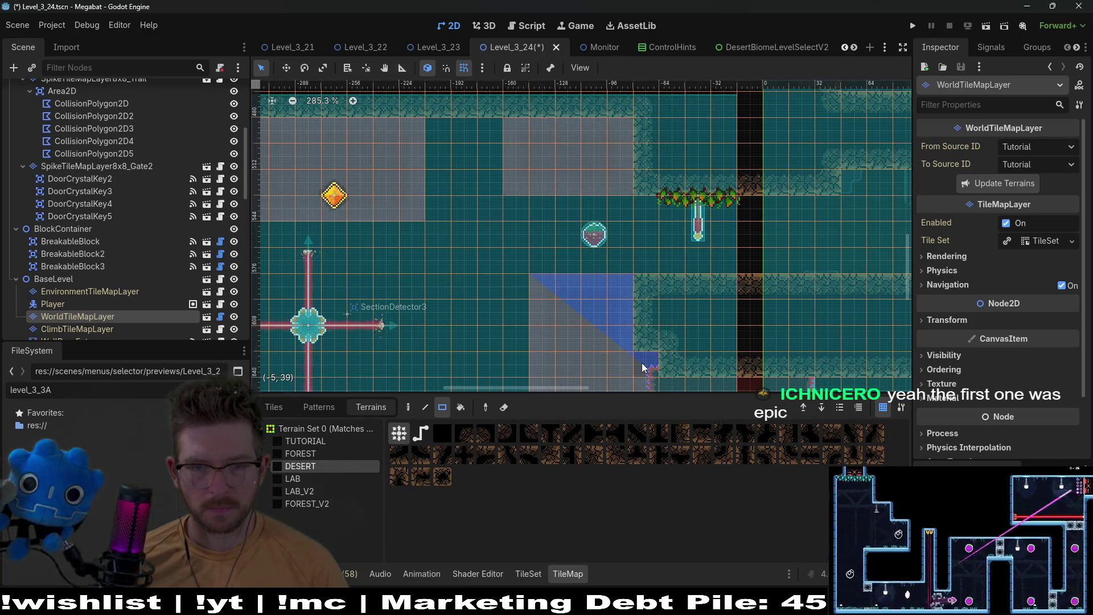
scroll(650, 285, down, 5)
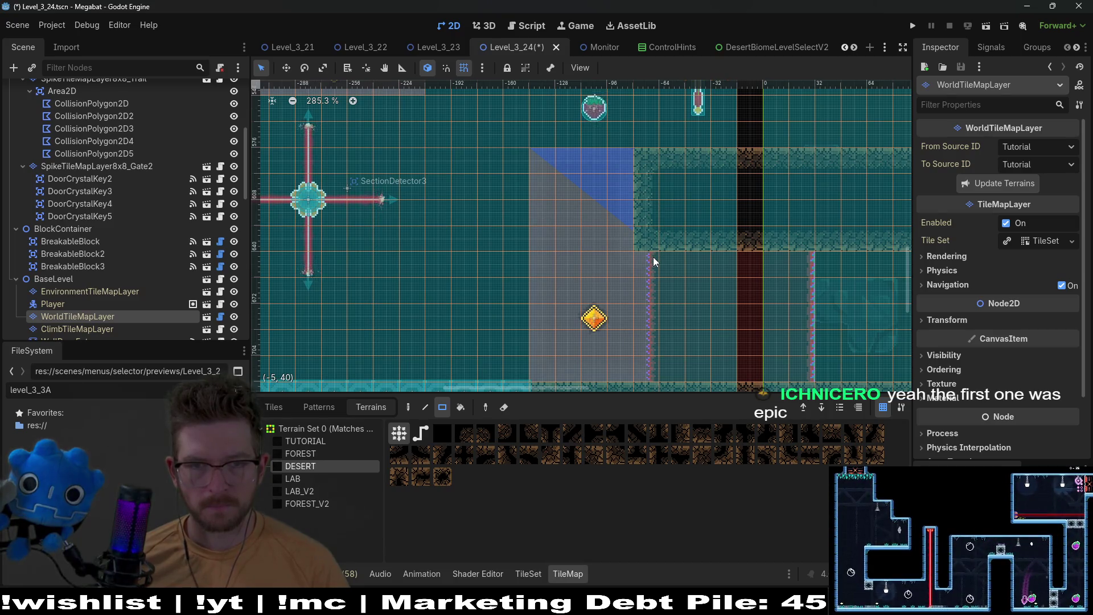
Pull the second collision polygon's top-right and bottom-right corners left into a straight edge
click(131, 129)
scroll(671, 323, up, 5)
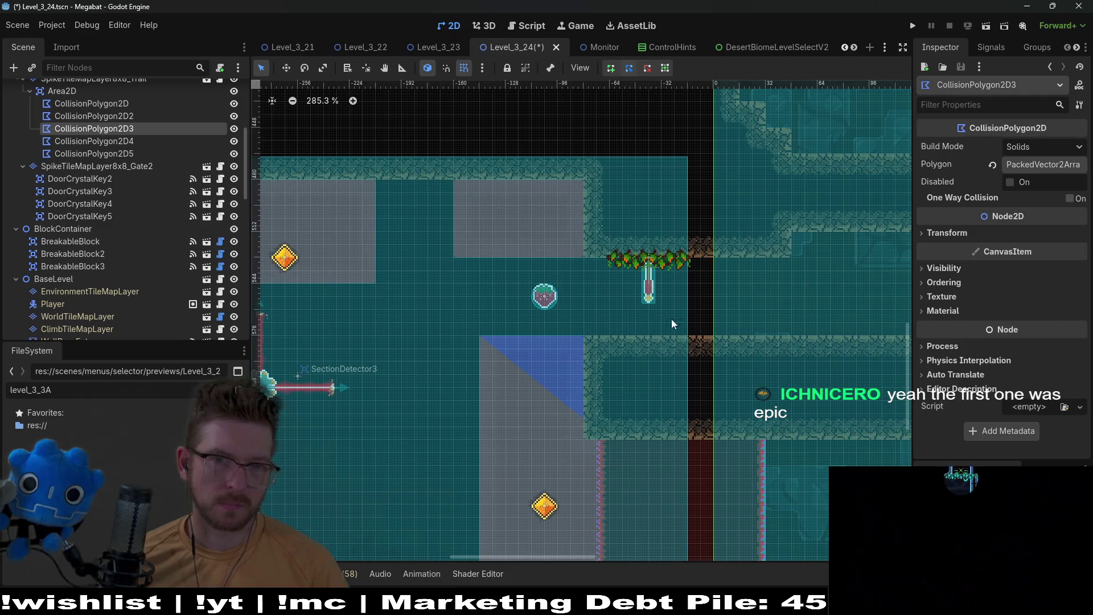
click(130, 116)
scroll(627, 410, up, 5)
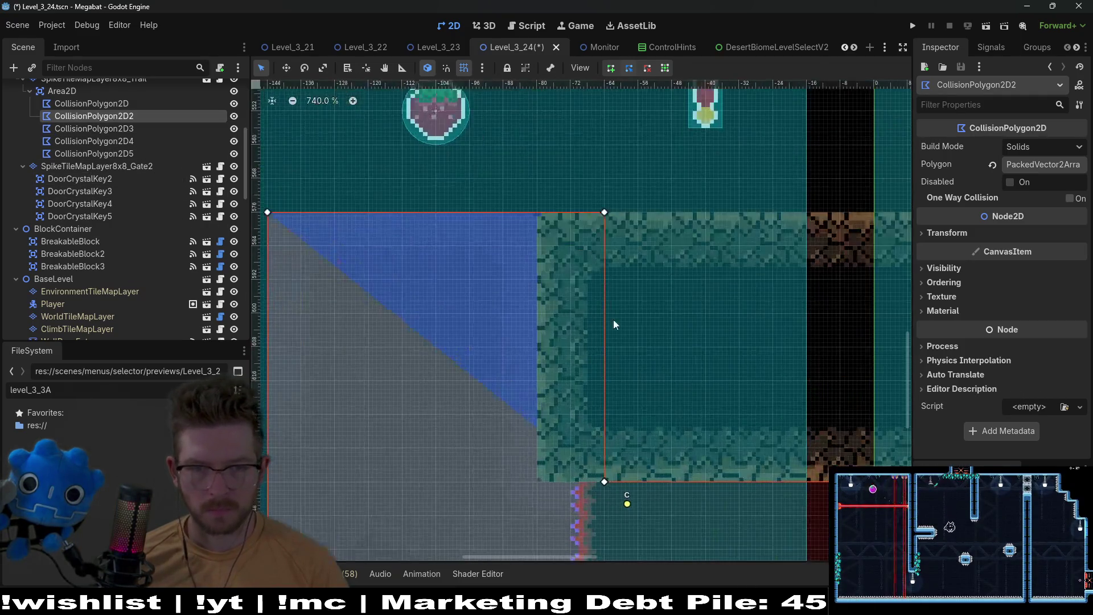
mouse_move(605, 220)
mouse_down()
mouse_move(561, 215)
mouse_move(537, 228)
mouse_up()
drag(606, 482, 533, 482)
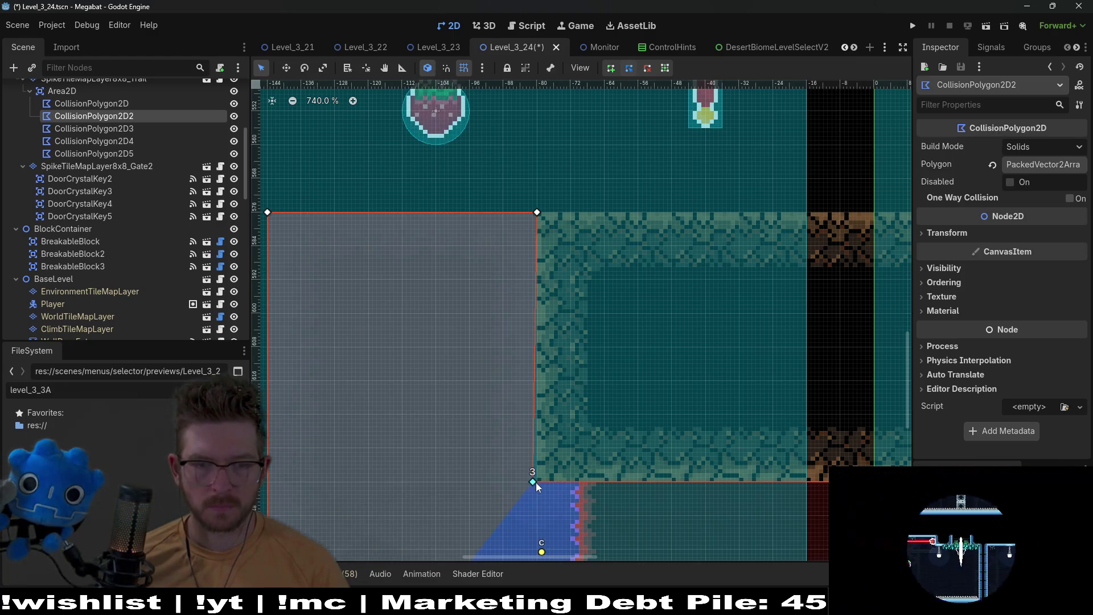
drag(538, 483, 538, 483)
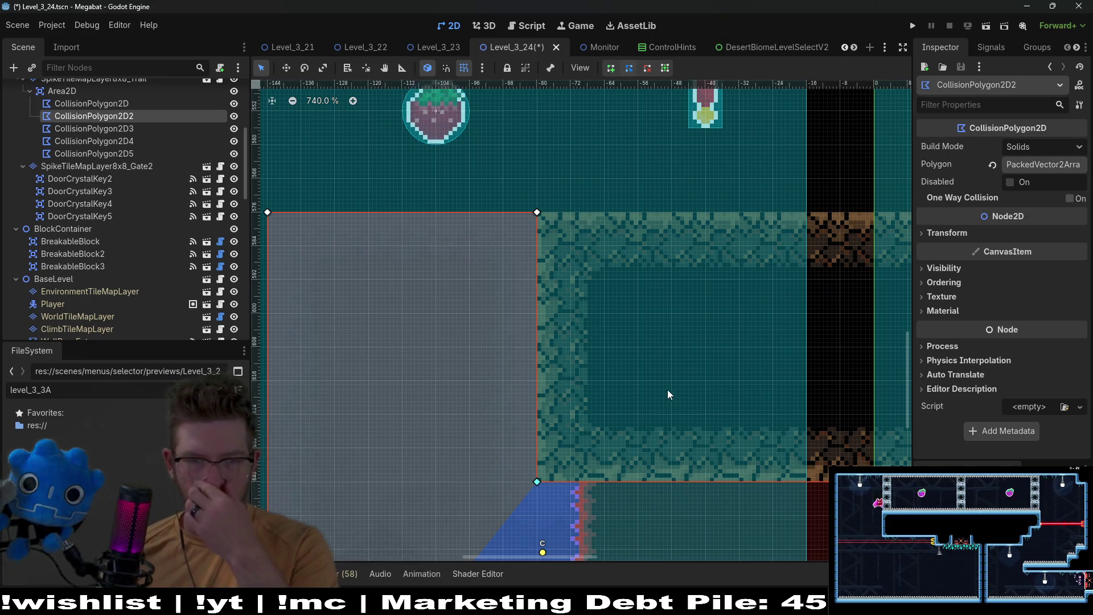
scroll(528, 327, down, 10)
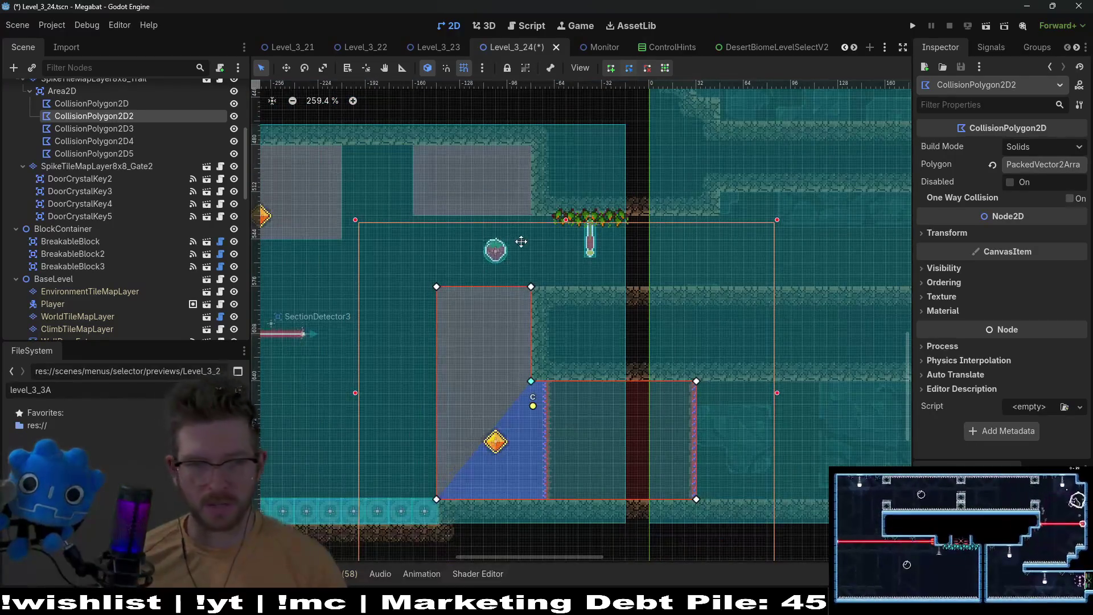
drag(521, 242, 612, 277)
Square off CollisionPolygon2D5 by moving its lower and top corners onto the grey block's corners
click(121, 130)
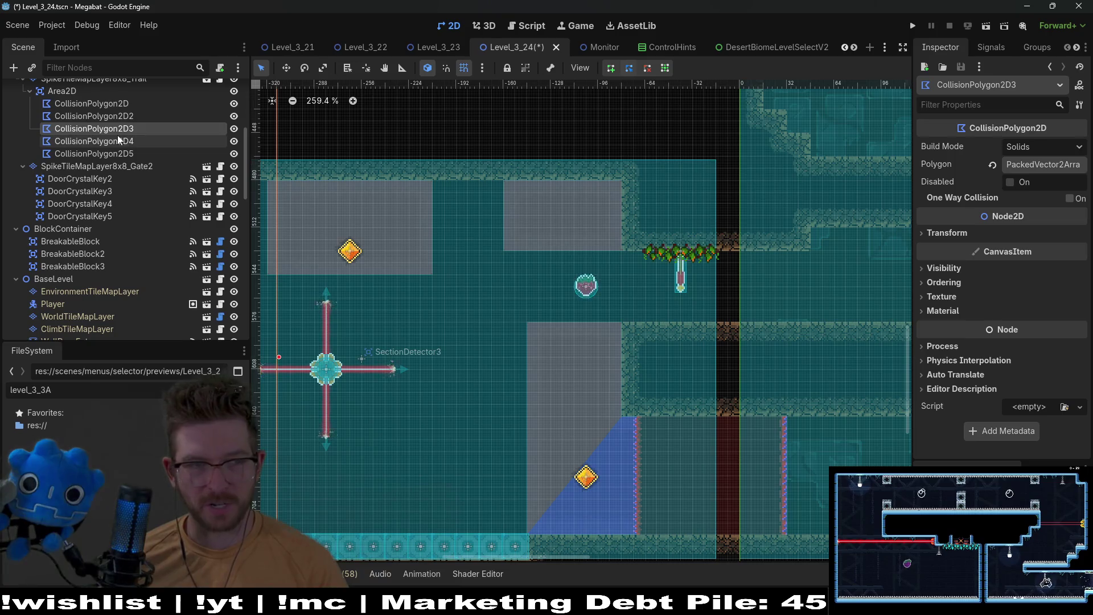
click(117, 141)
click(119, 152)
scroll(631, 258, up, 3)
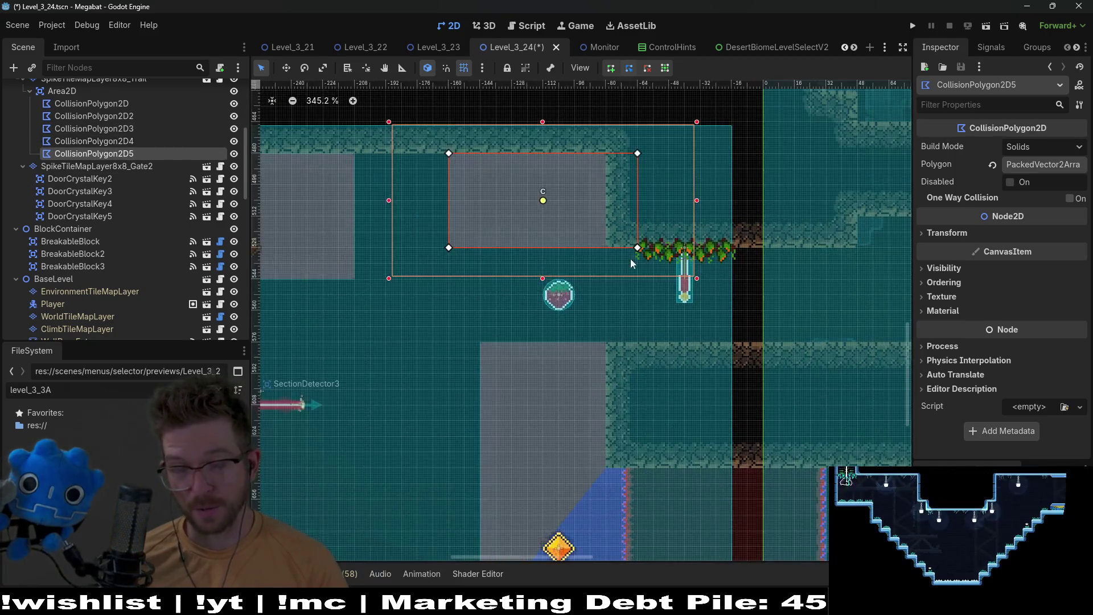
scroll(630, 258, up, 8)
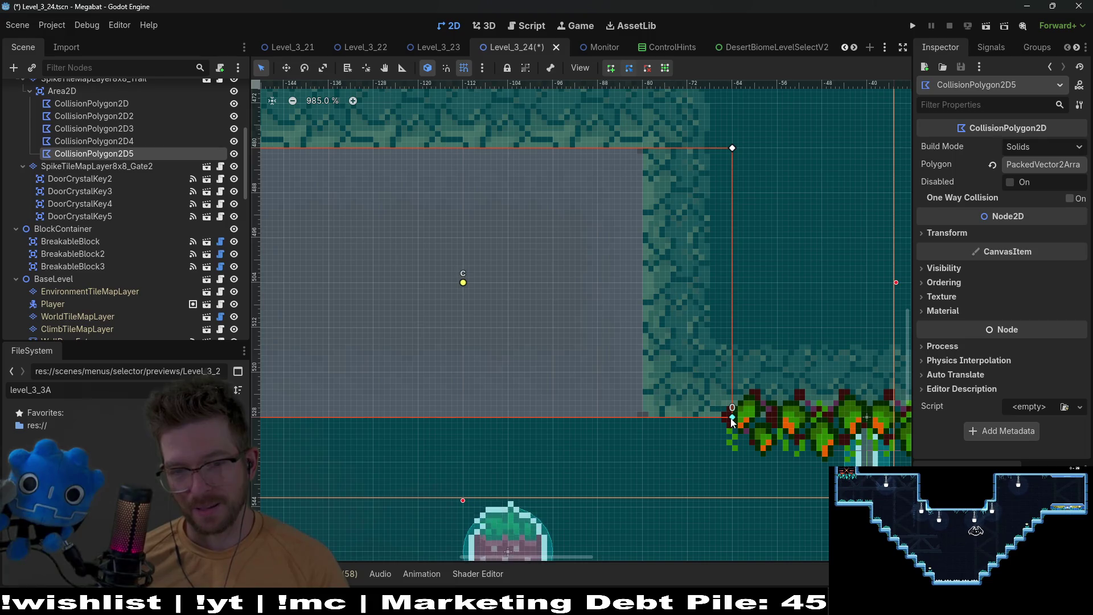
drag(646, 415, 641, 419)
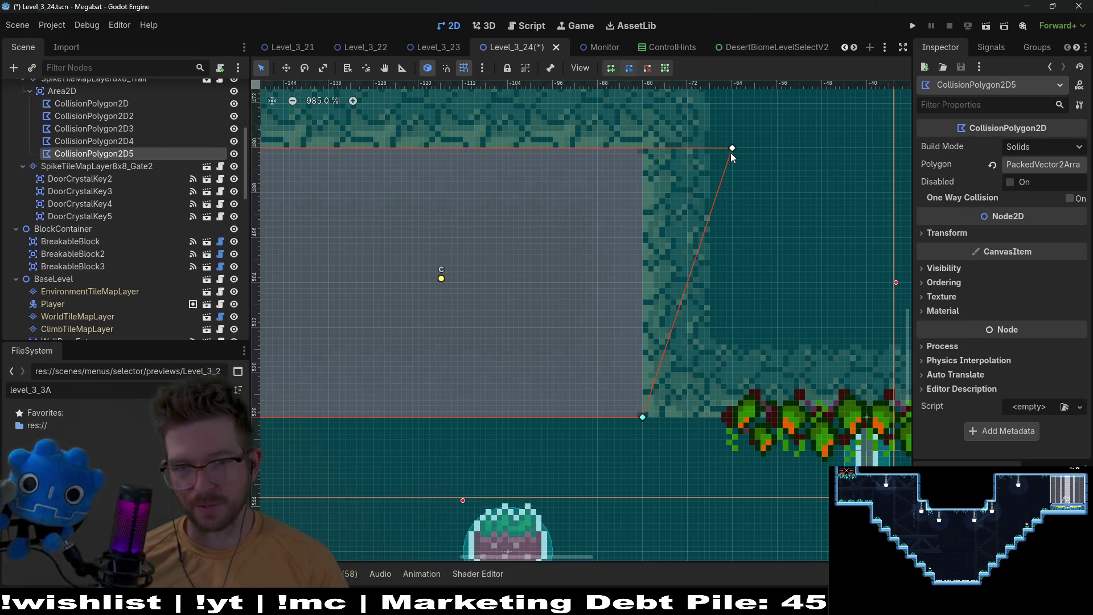
drag(722, 150, 641, 151)
scroll(612, 303, down, 8)
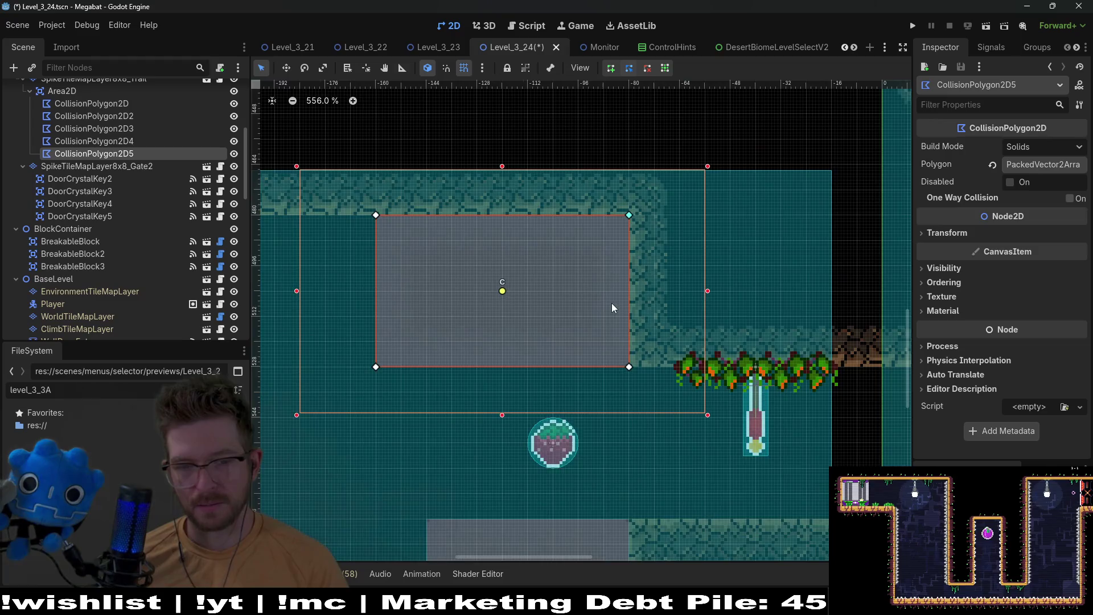
drag(615, 429, 654, 301)
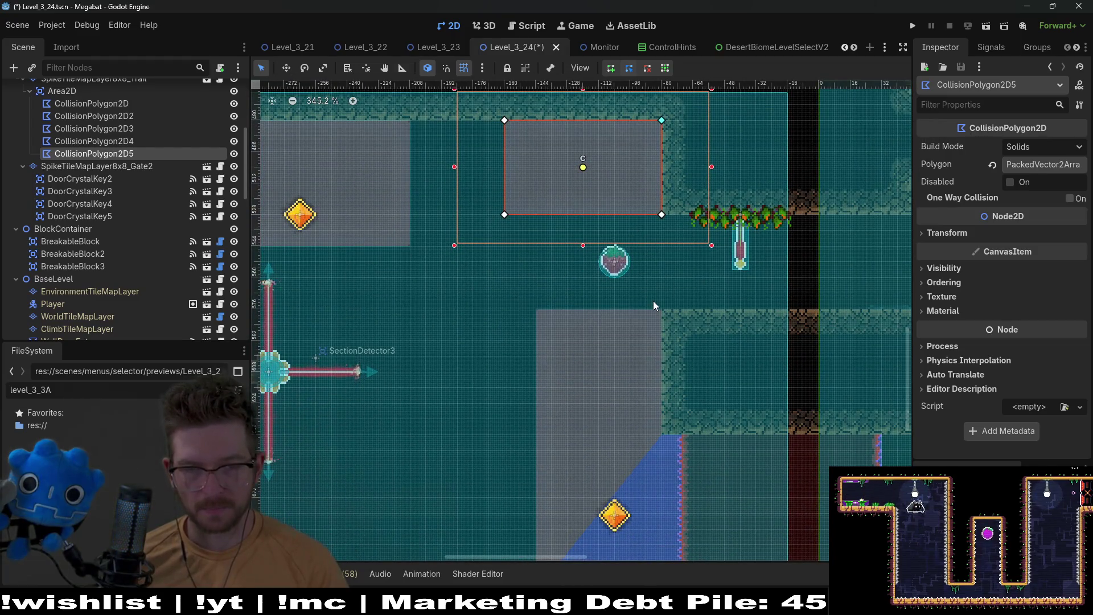
scroll(131, 213, up, 5)
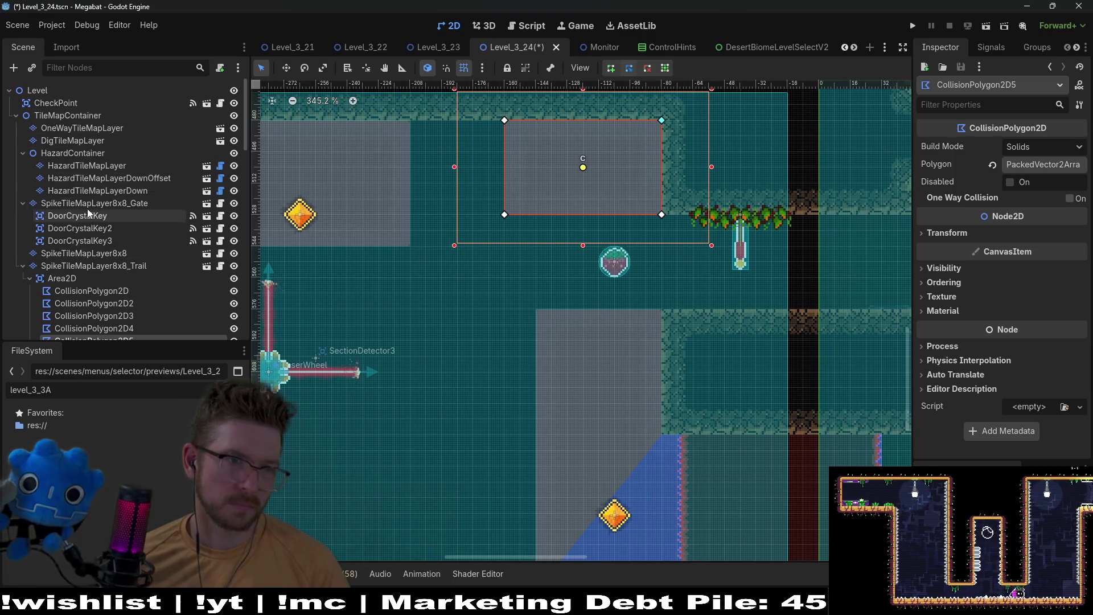
scroll(80, 255, down, 3)
scroll(83, 266, down, 2)
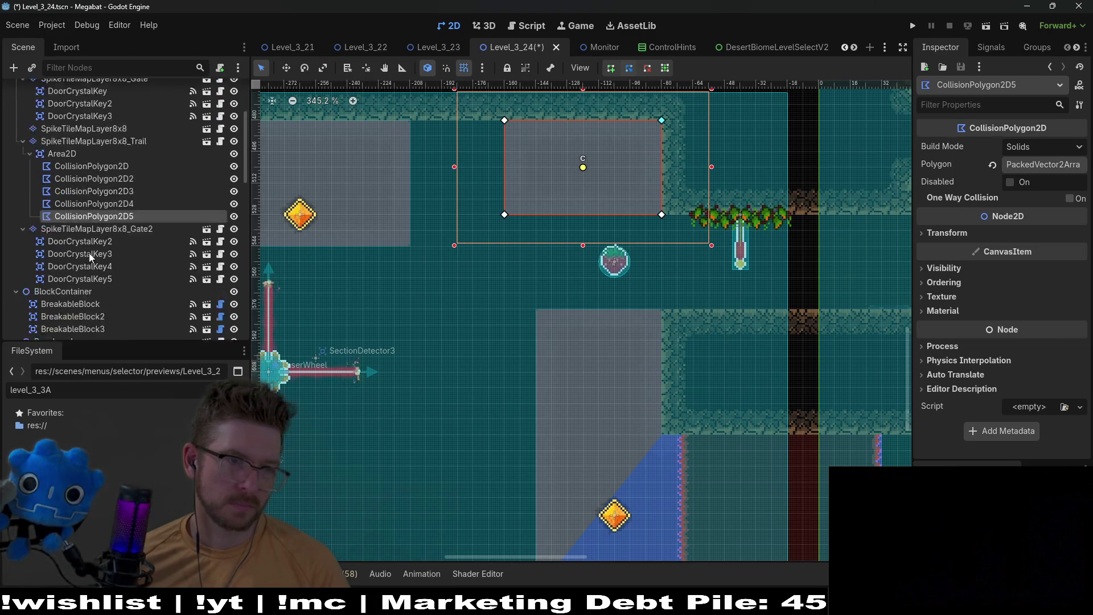
scroll(91, 224, up, 5)
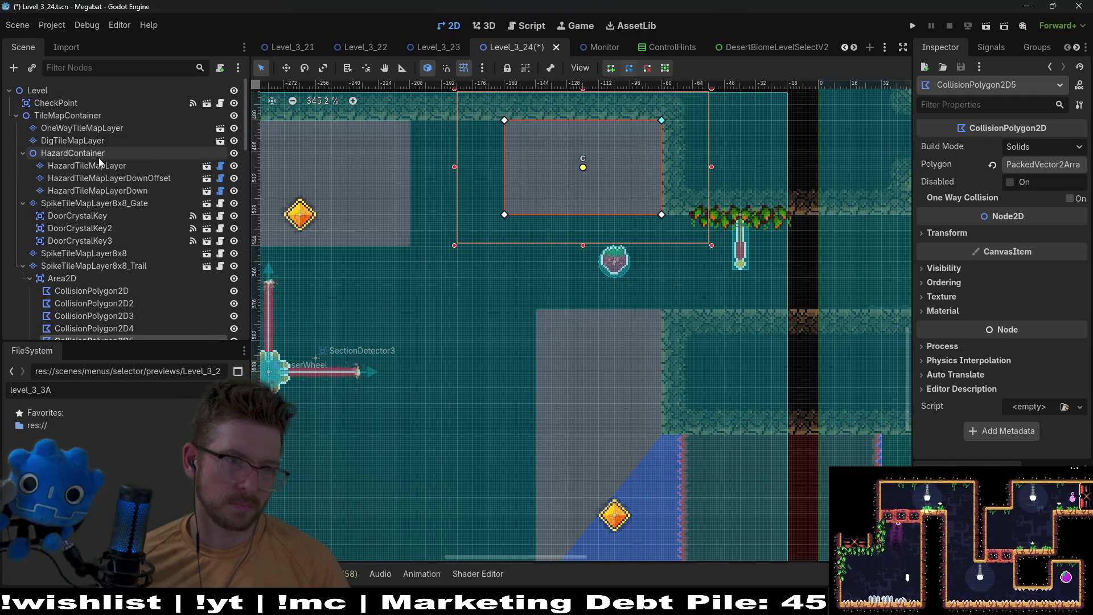
Search the node types for 'oneway' under TileMapContainer, then cancel the Add Node dialog
click(73, 115)
key(ctrl+a)
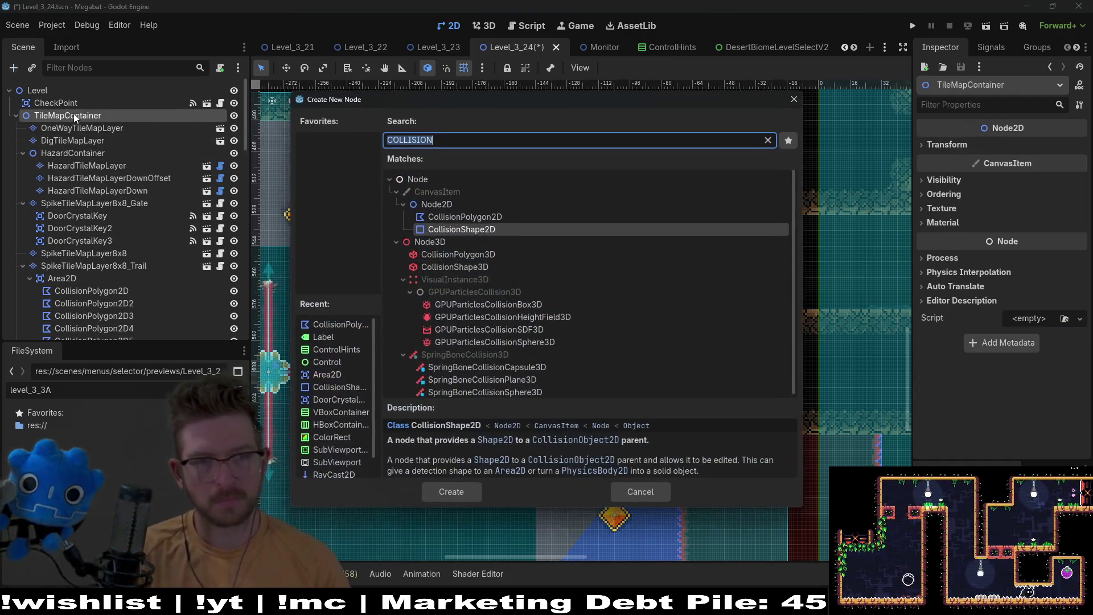
text(oneway)
key(BackSpace)
key(BackSpace)
key(BackSpace)
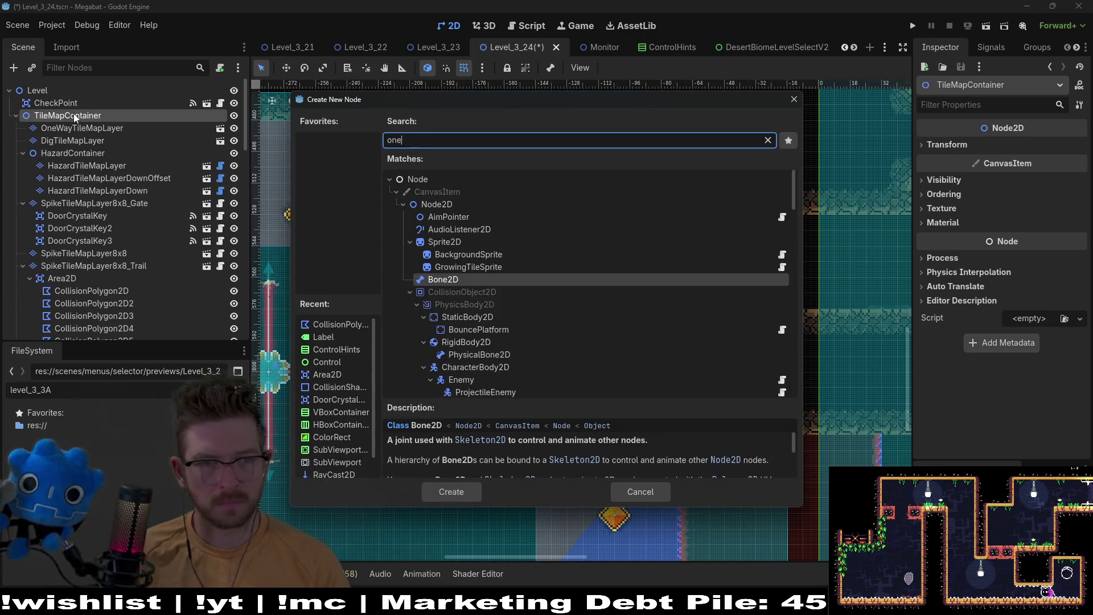
key(Escape)
Instance OneWayTileMapLayer.tscn under TileMapContainer and place it right after OneWayTileMapLayer
key(ctrl+shift+a)
text(oneway)
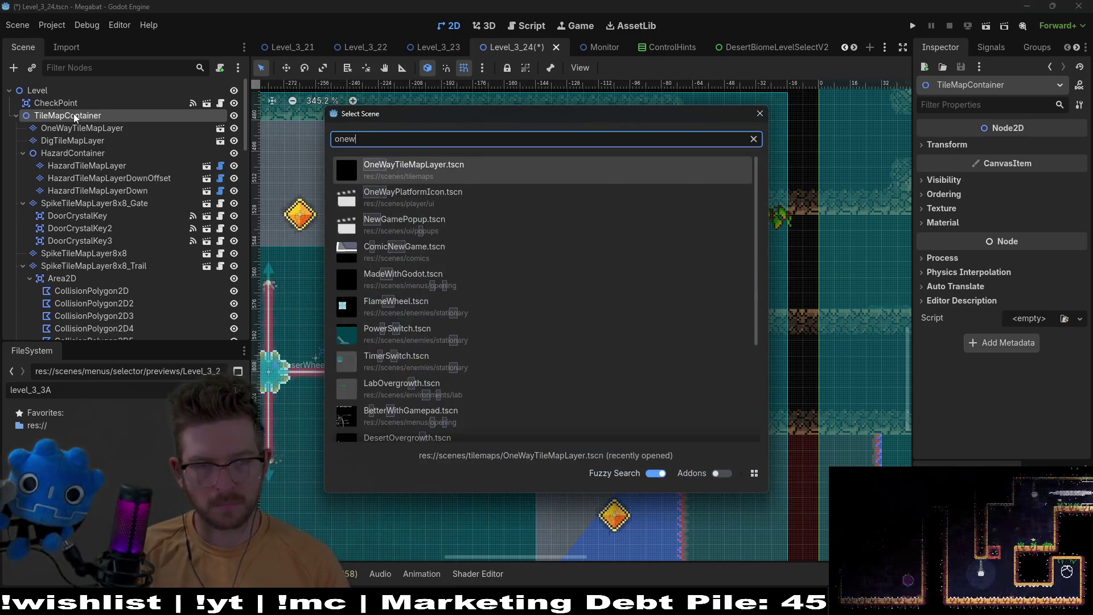
key(Return)
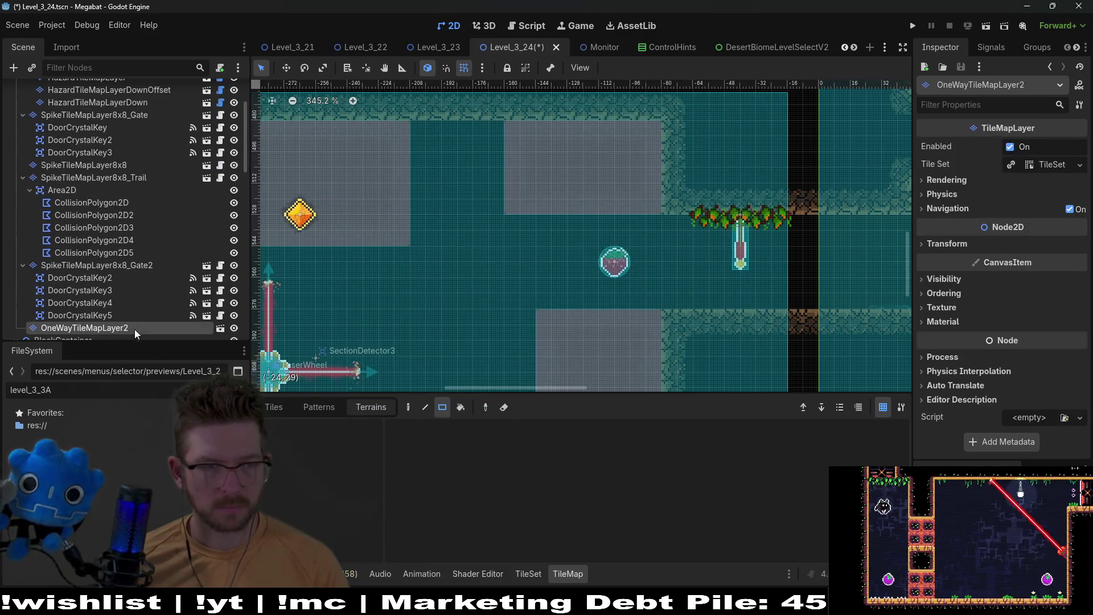
mouse_move(134, 329)
mouse_down()
mouse_move(114, 124)
mouse_move(108, 141)
mouse_move(101, 135)
mouse_up()
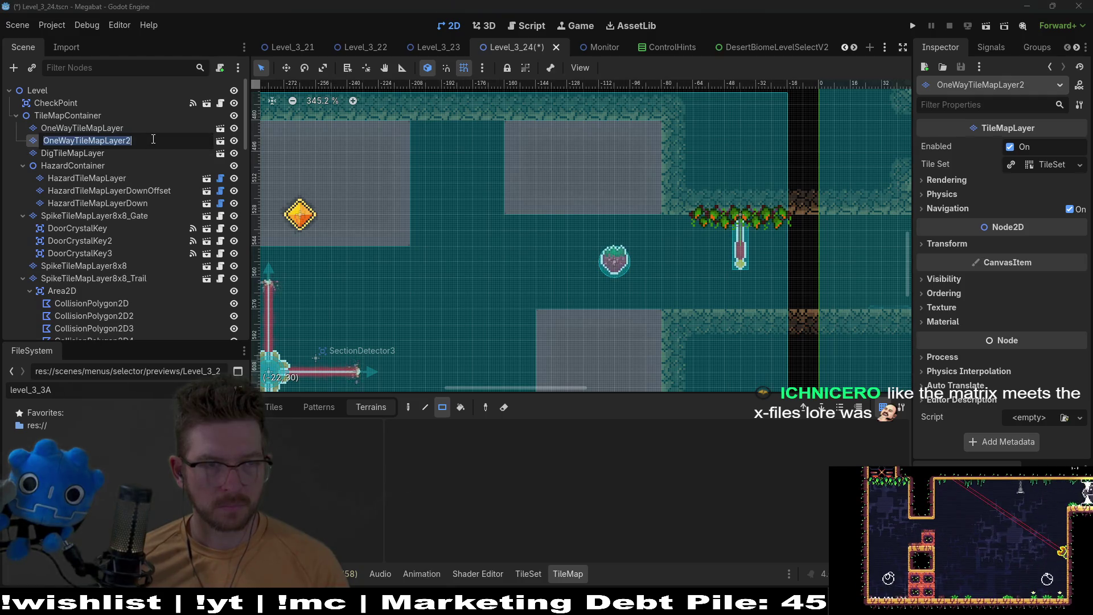
click(153, 139)
Name the new layer OneWayTileMapLayerLeft and set its Transform Rotation to 270°
text(Left)
key(Return)
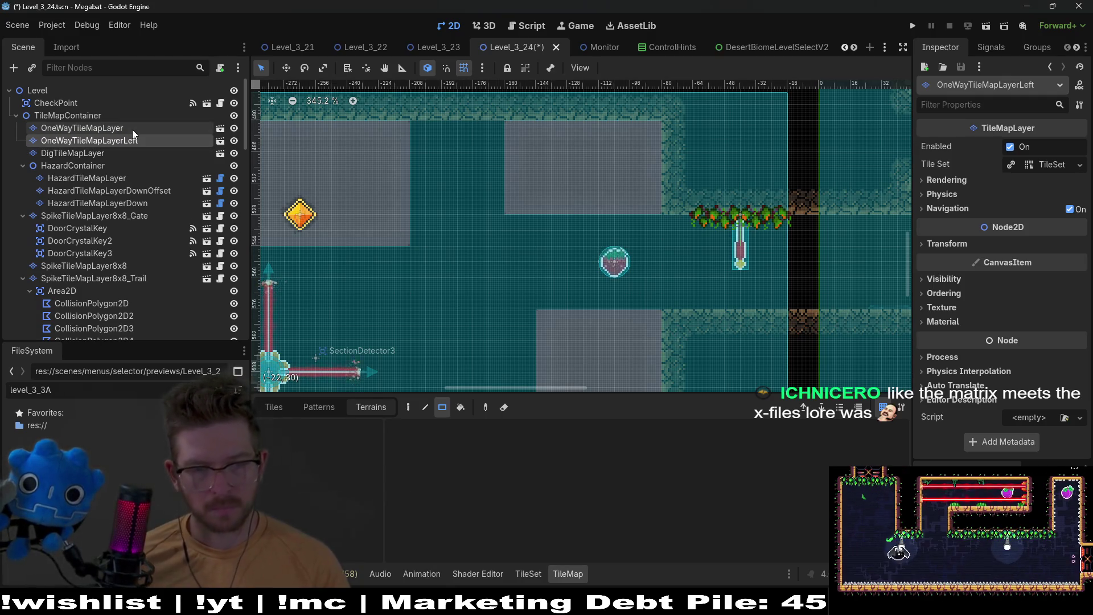
click(957, 244)
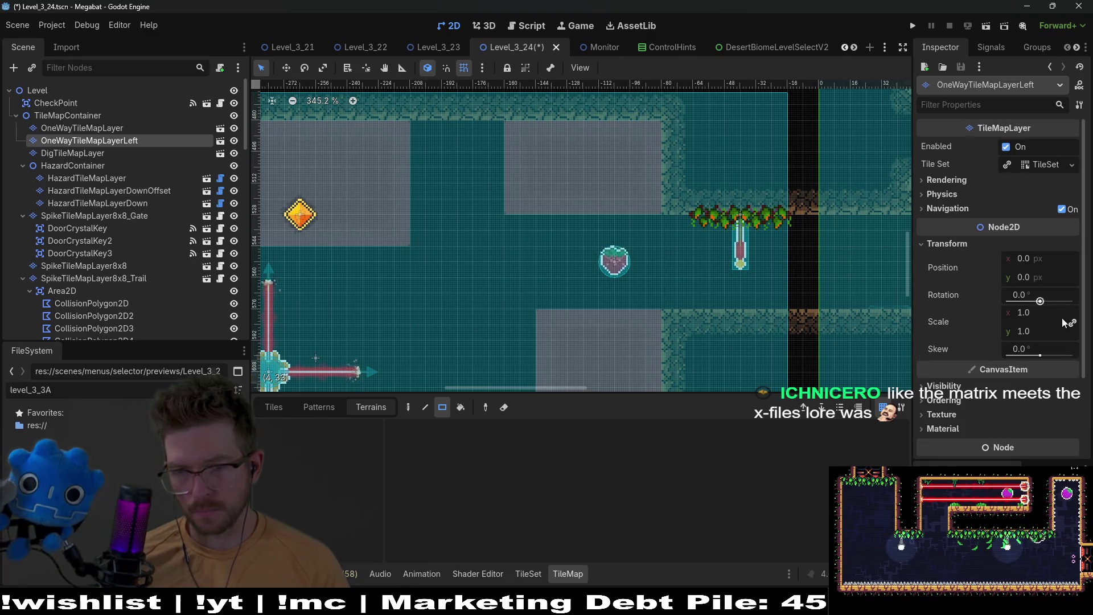
click(1034, 295)
text(70)
key(Return)
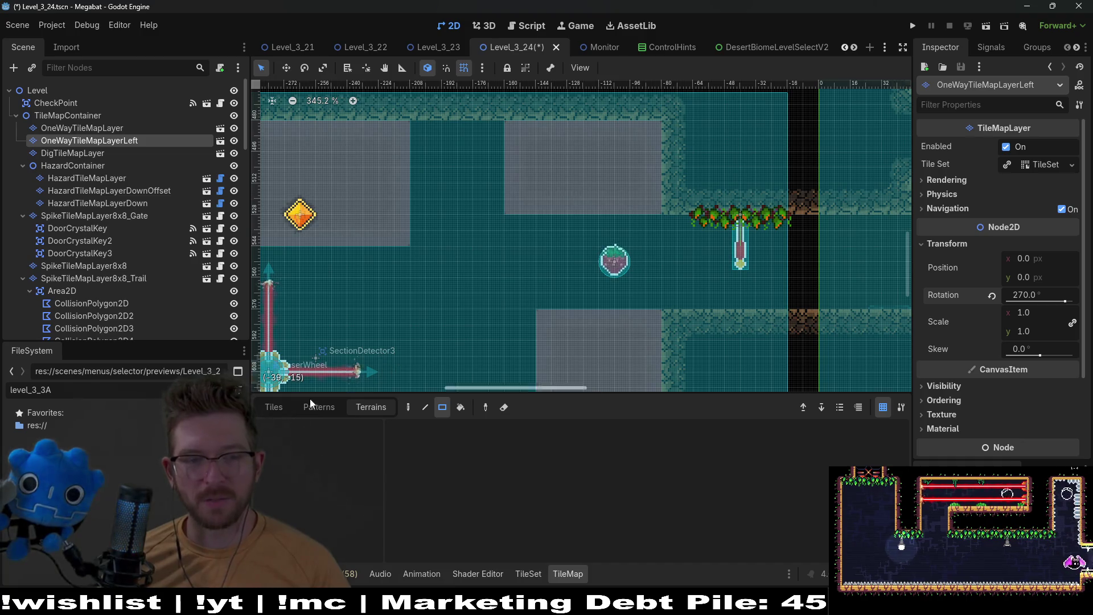
Show the TileMap tile sources and bring the passage beside the vines into view
click(275, 408)
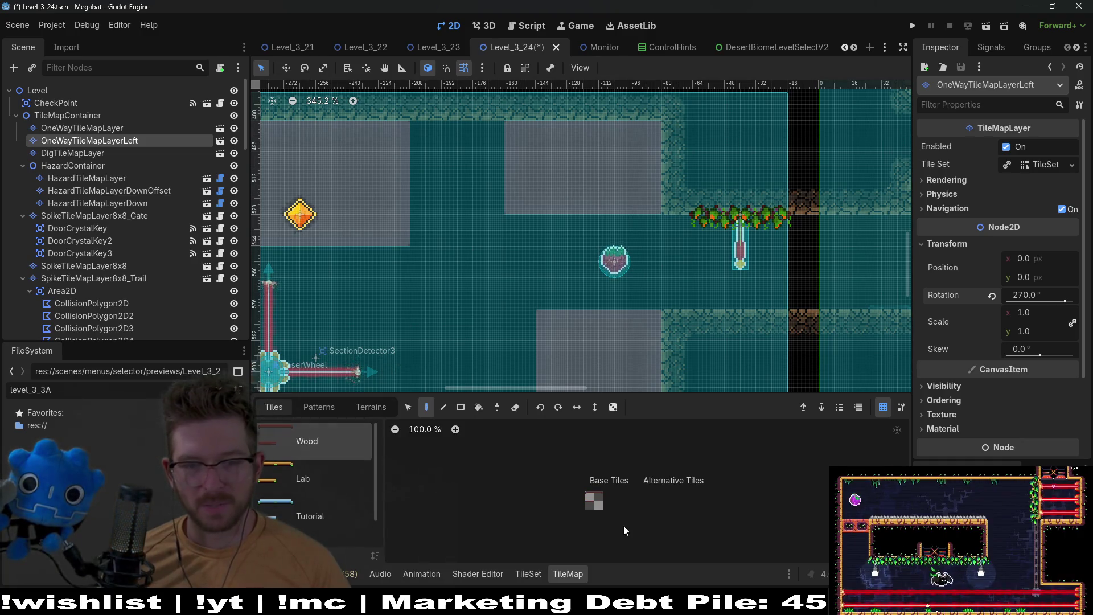
scroll(672, 230, up, 2)
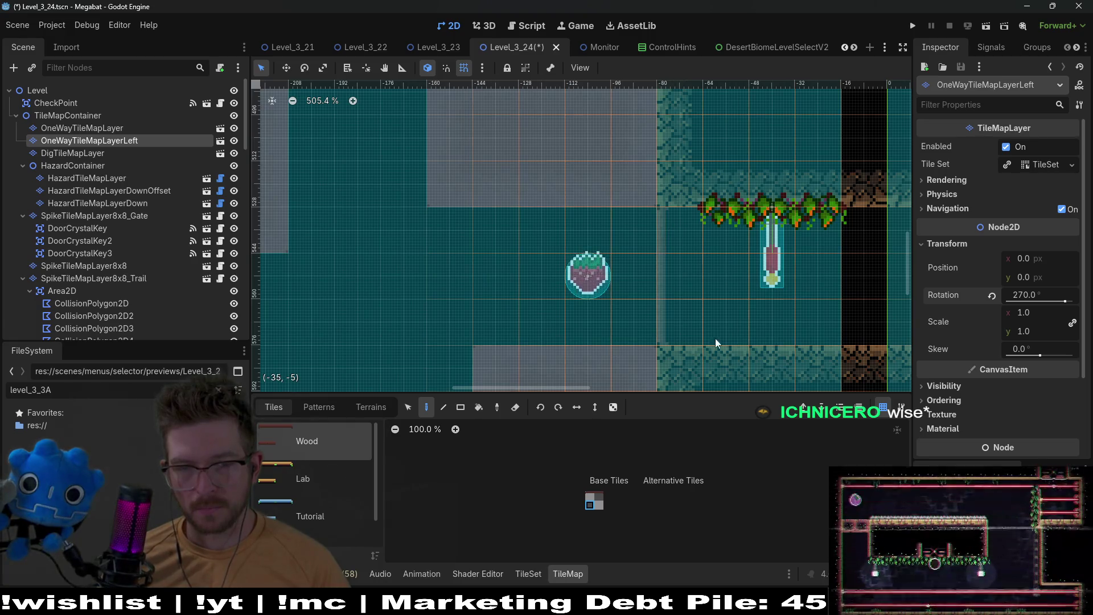
drag(669, 333, 750, 264)
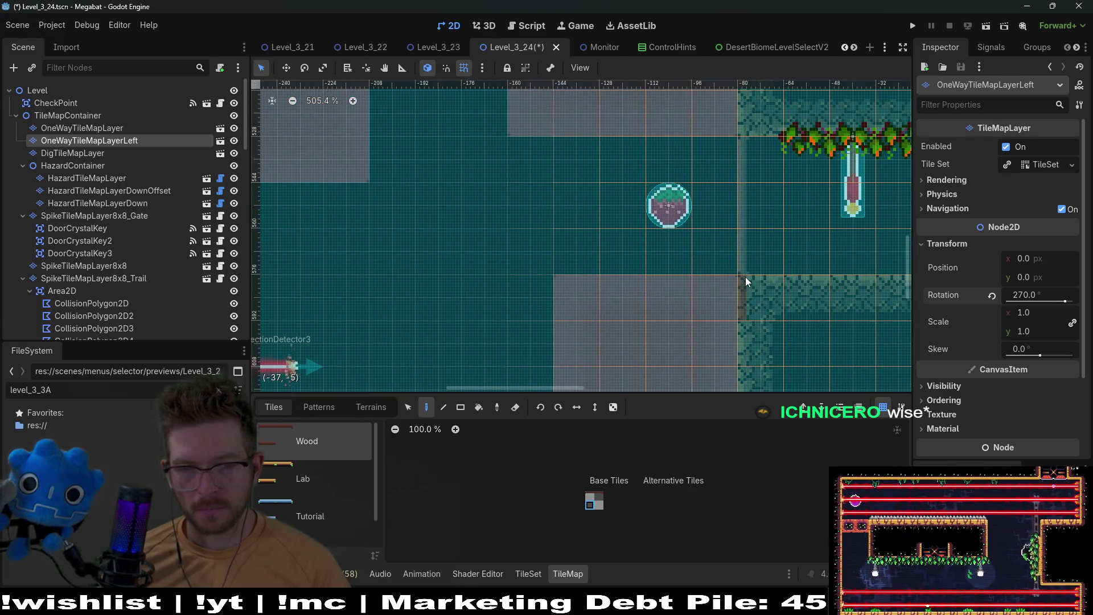
scroll(746, 277, down, 5)
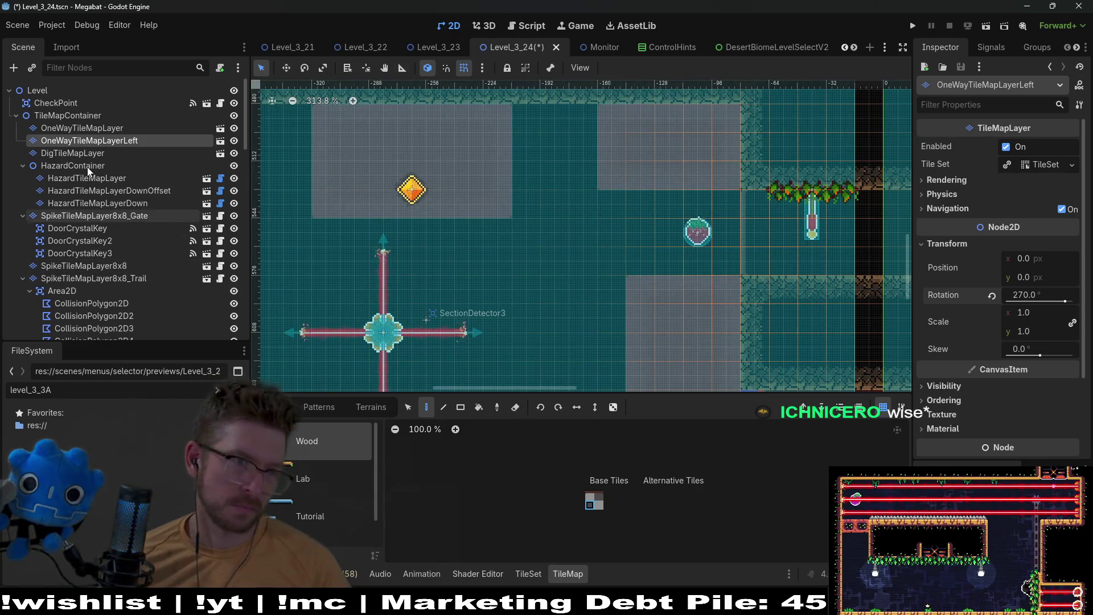
scroll(93, 299, down, 10)
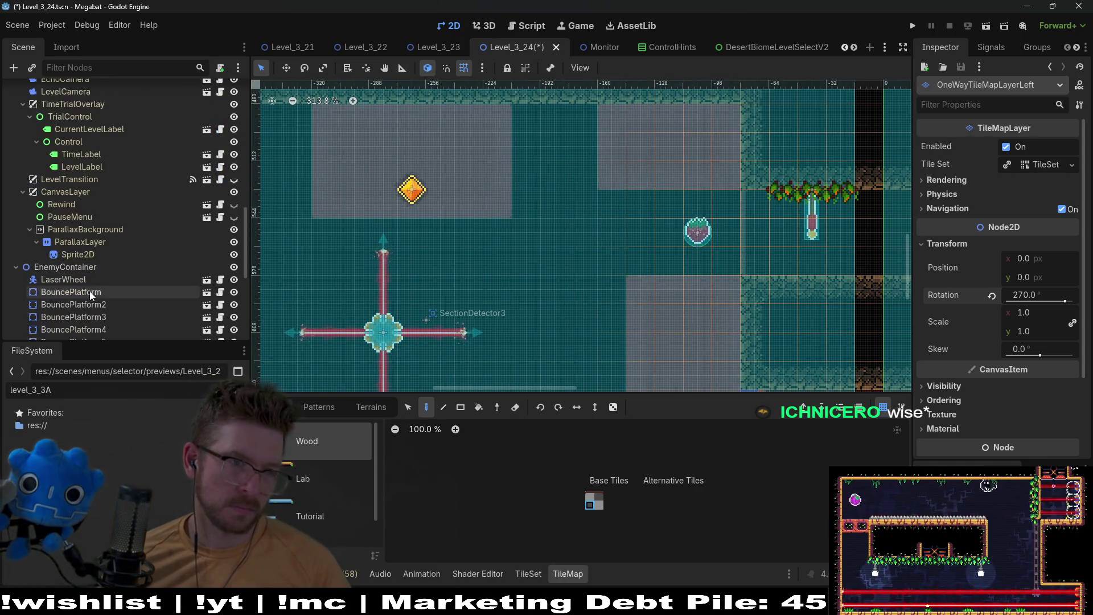
scroll(90, 288, down, 6)
Select Fruit4 and nudge it one step left with the Move tool
click(70, 286)
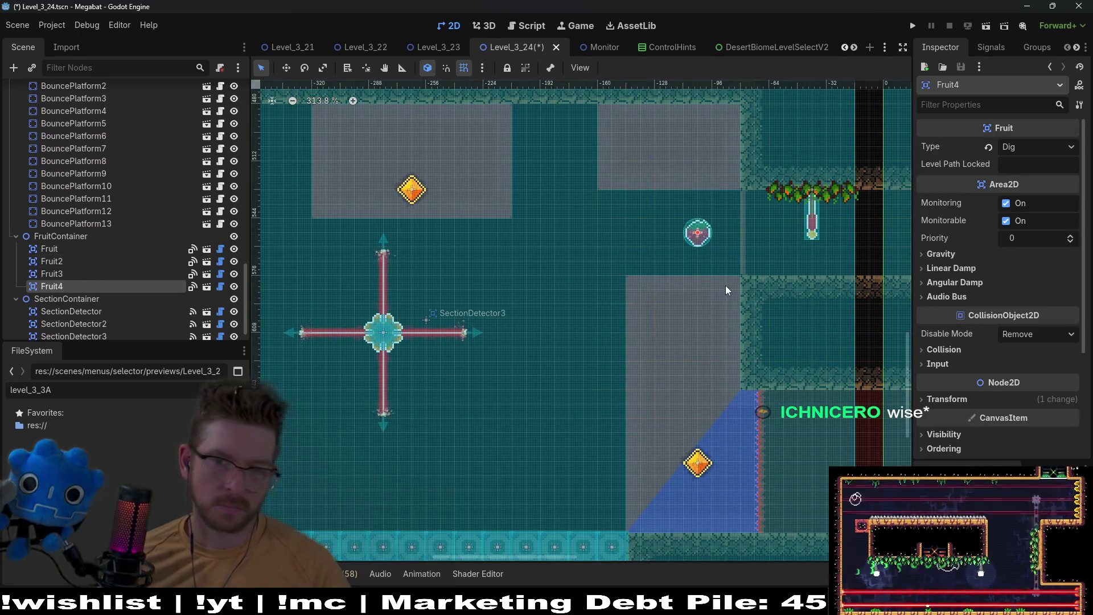
key(w)
key(Left)
key(Left)
key(Left)
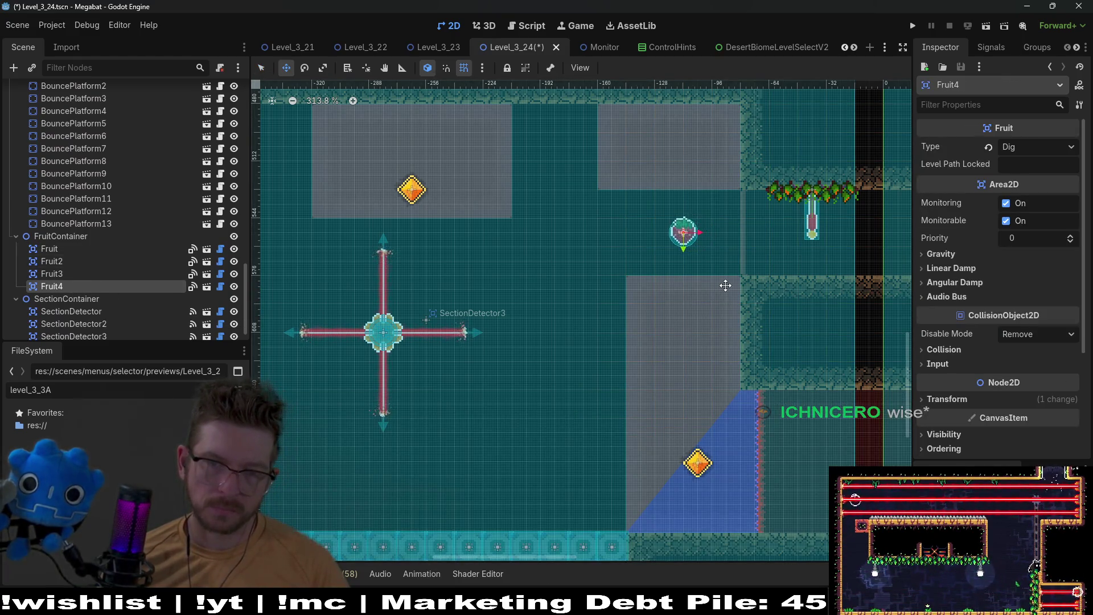
scroll(717, 267, right, 5)
scroll(718, 268, up, 2)
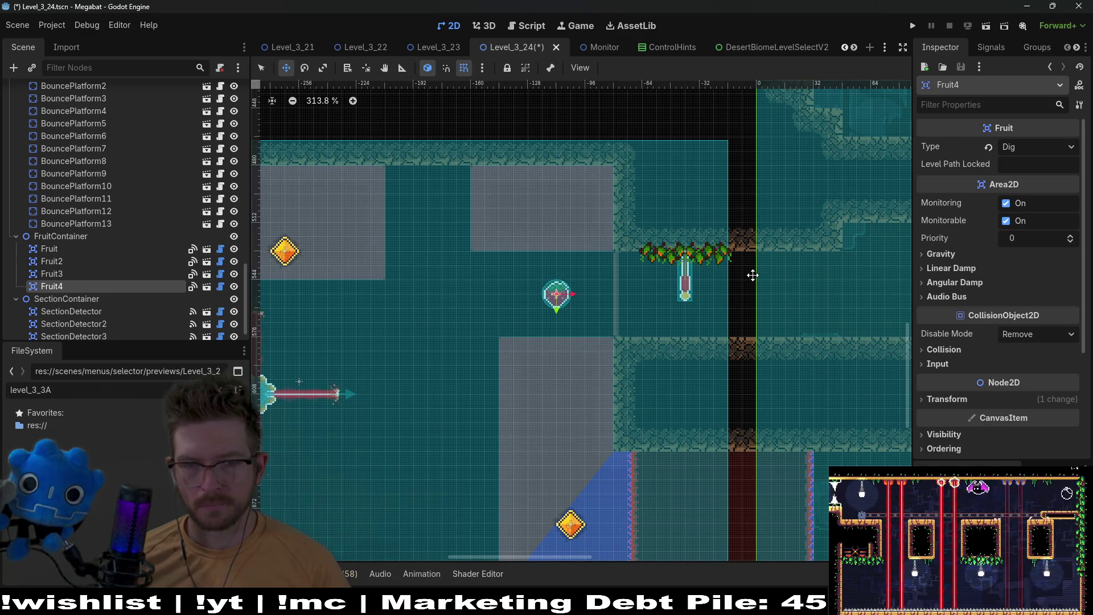
scroll(129, 171, up, 15)
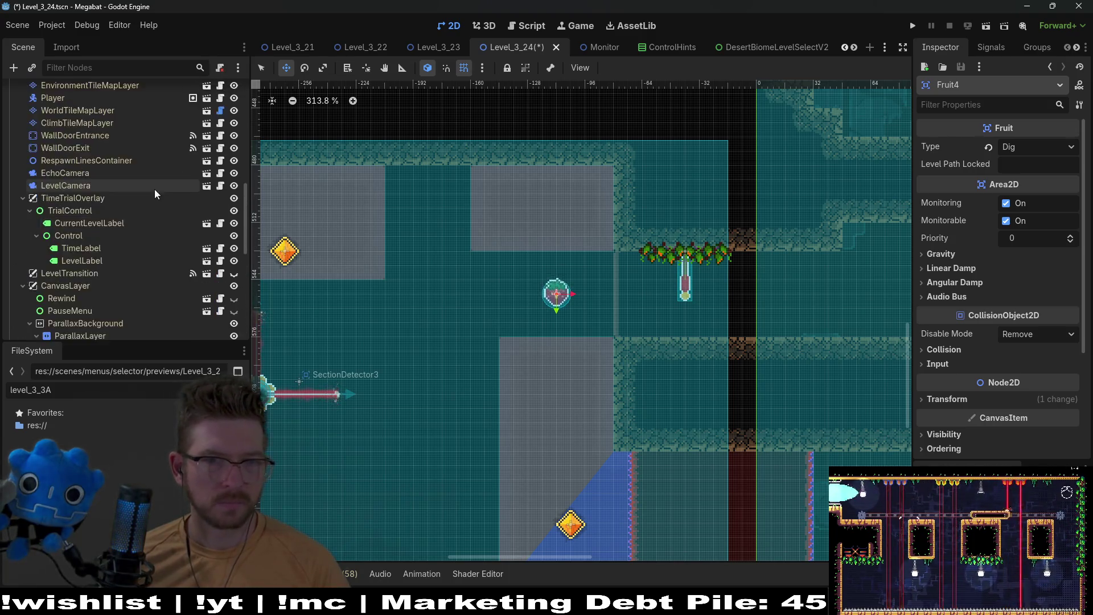
scroll(80, 128, up, 1)
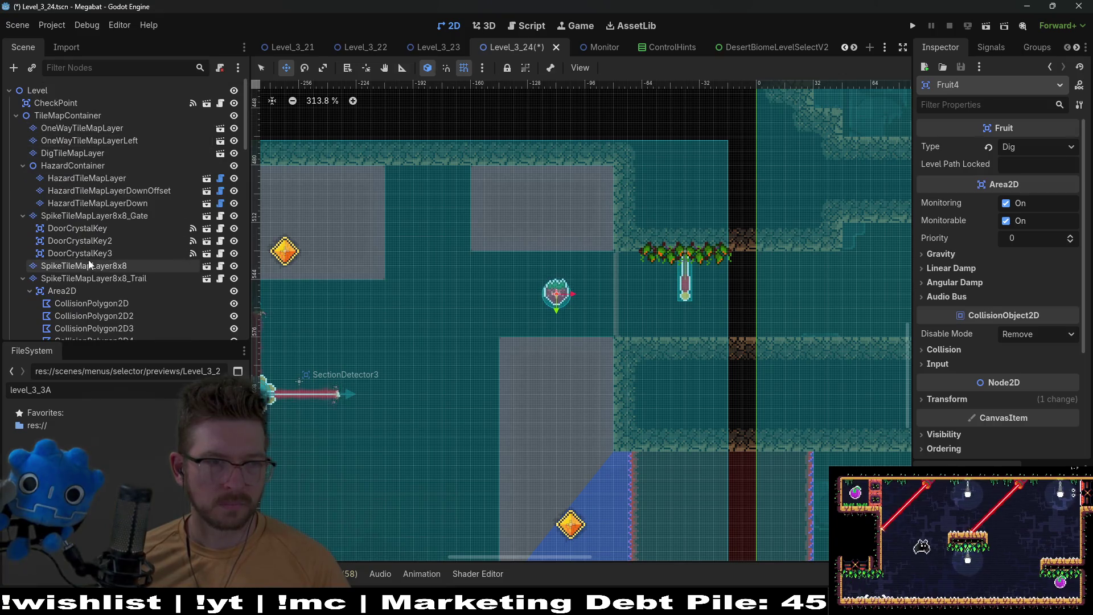
scroll(119, 290, down, 4)
scroll(124, 283, down, 3)
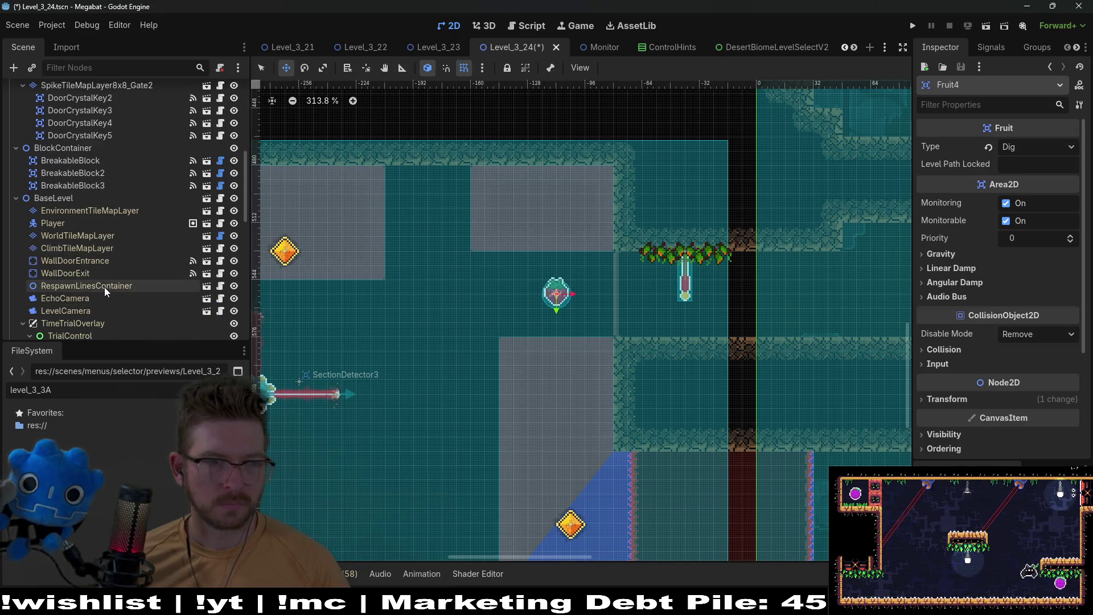
Paint a DESERT wall column on WorldTileMapLayer right of the plant row, enclosing the nook
click(81, 234)
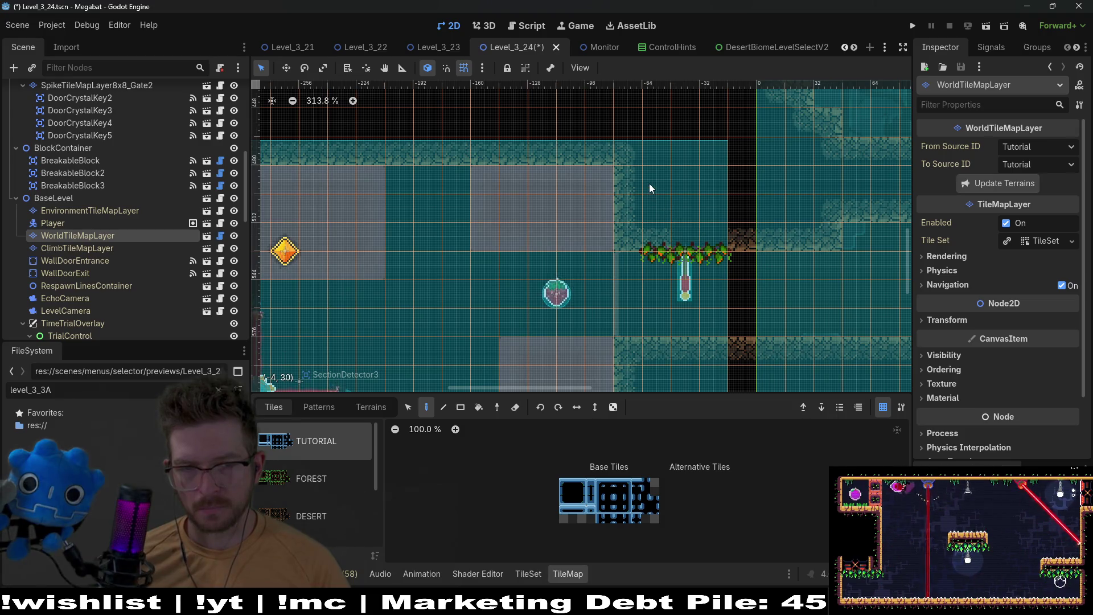
click(371, 406)
click(313, 454)
click(312, 466)
click(312, 491)
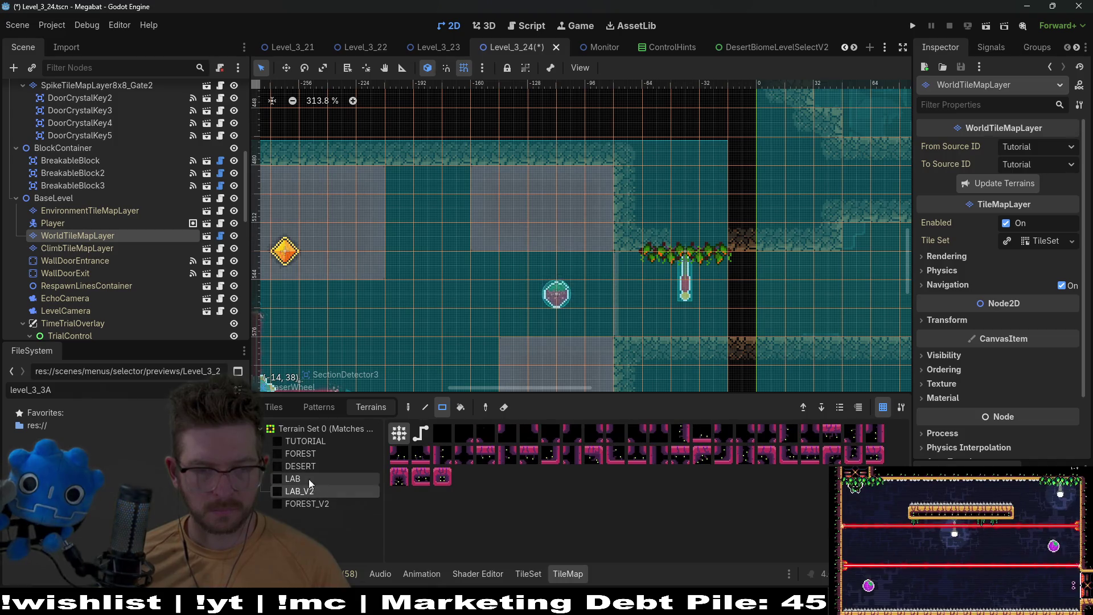
click(313, 504)
click(317, 466)
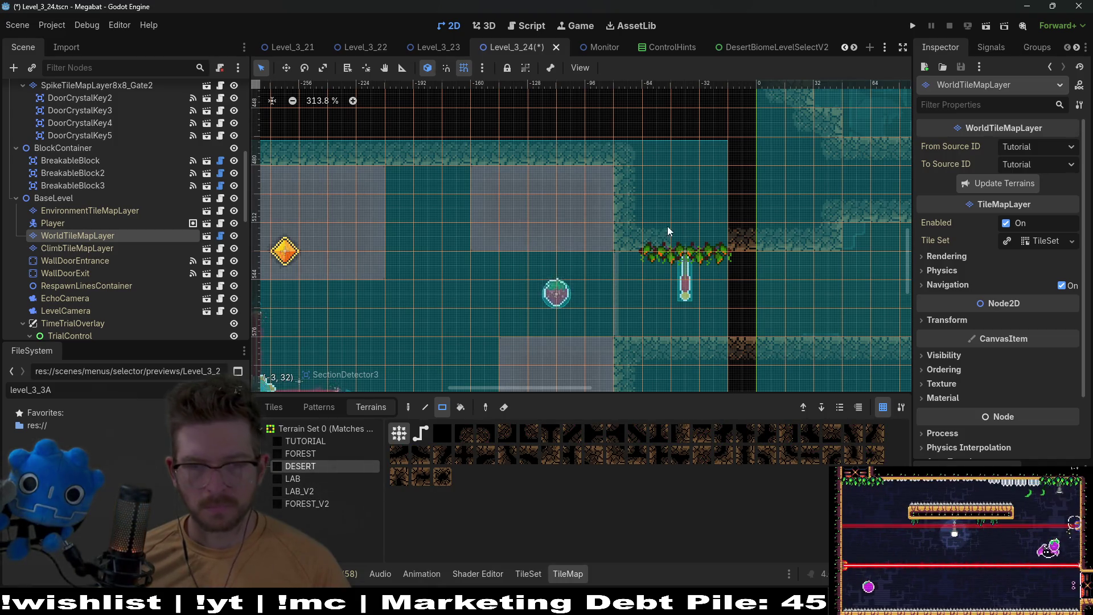
mouse_move(704, 227)
mouse_down()
mouse_move(650, 189)
mouse_move(713, 204)
mouse_up()
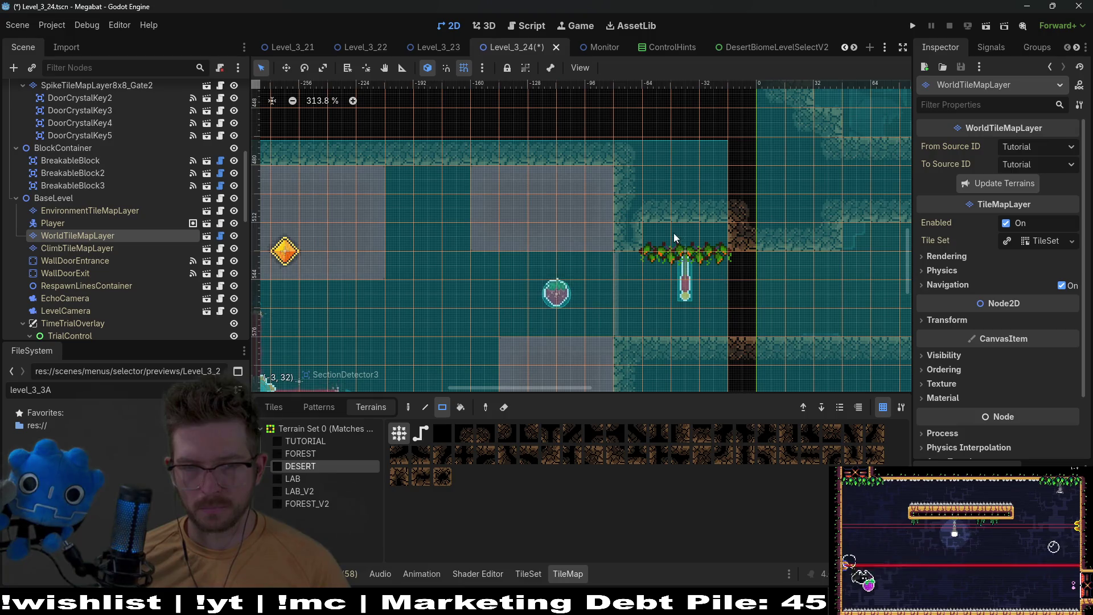
drag(708, 212, 709, 212)
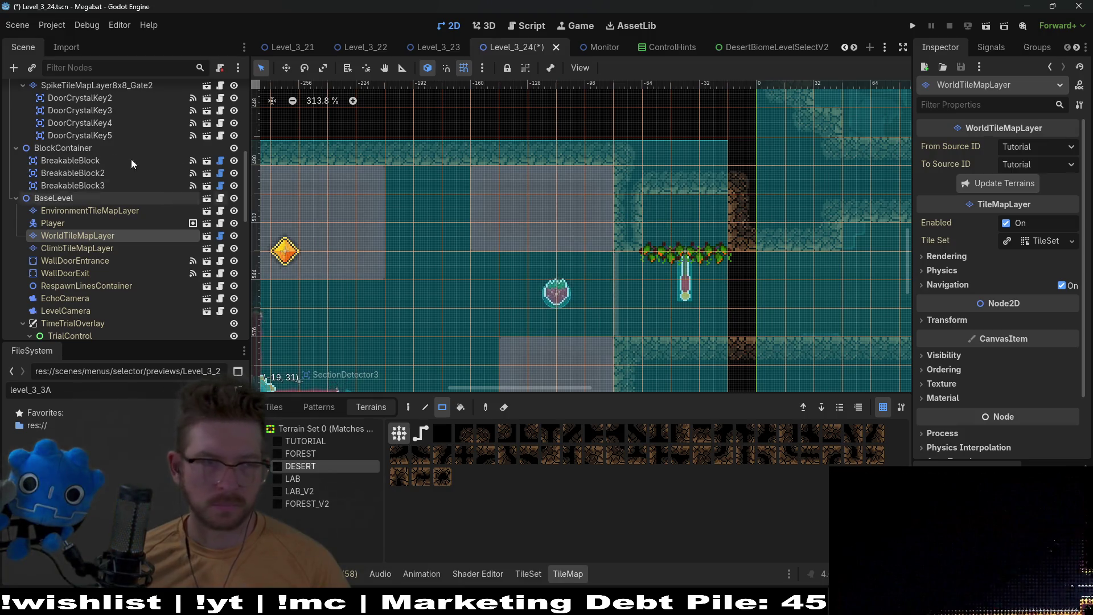
scroll(128, 159, up, 5)
click(55, 103)
Move the CheckPoint up so it sits above the plant row
key(w)
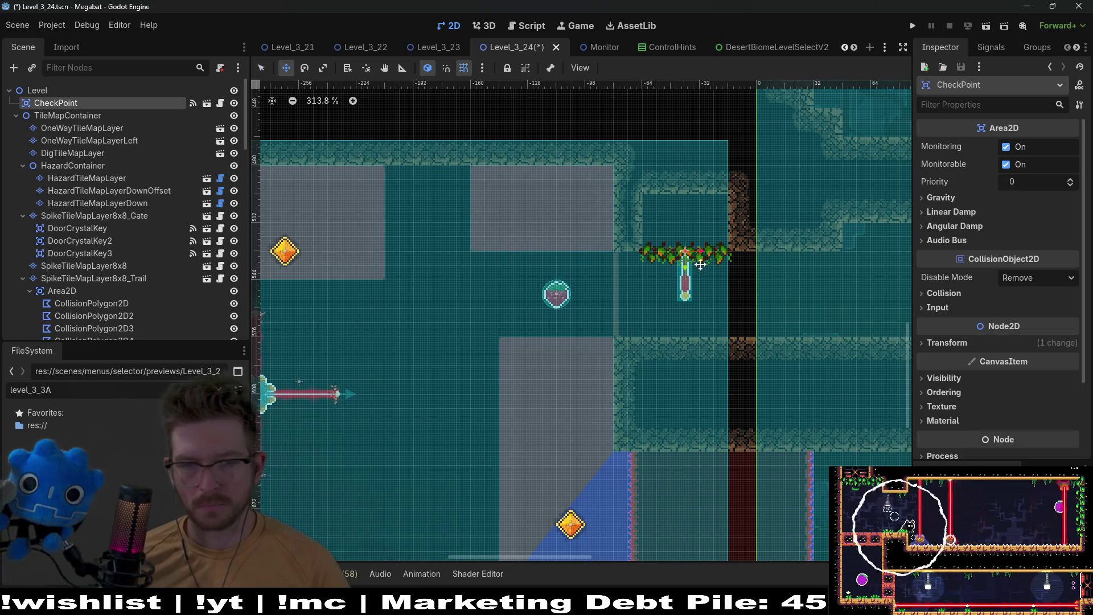
drag(684, 266, 685, 225)
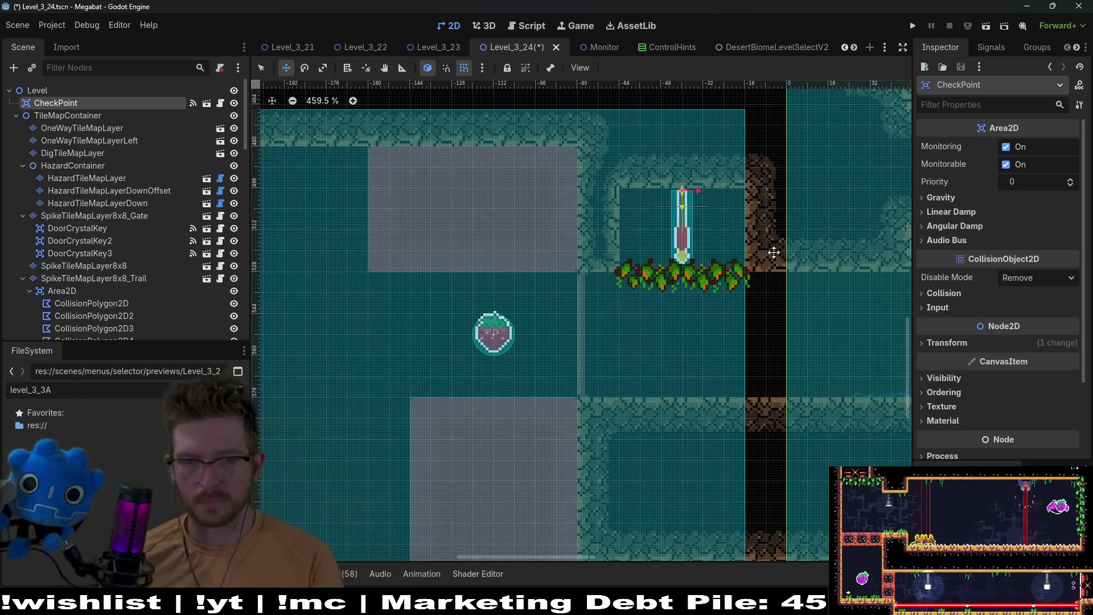
scroll(692, 207, up, 4)
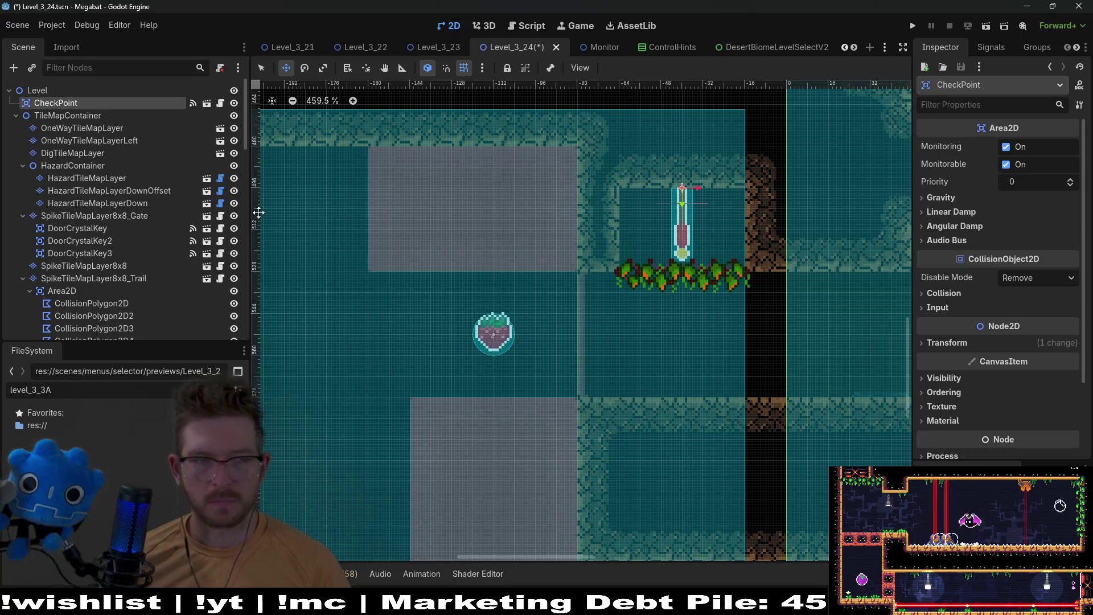
scroll(132, 265, down, 5)
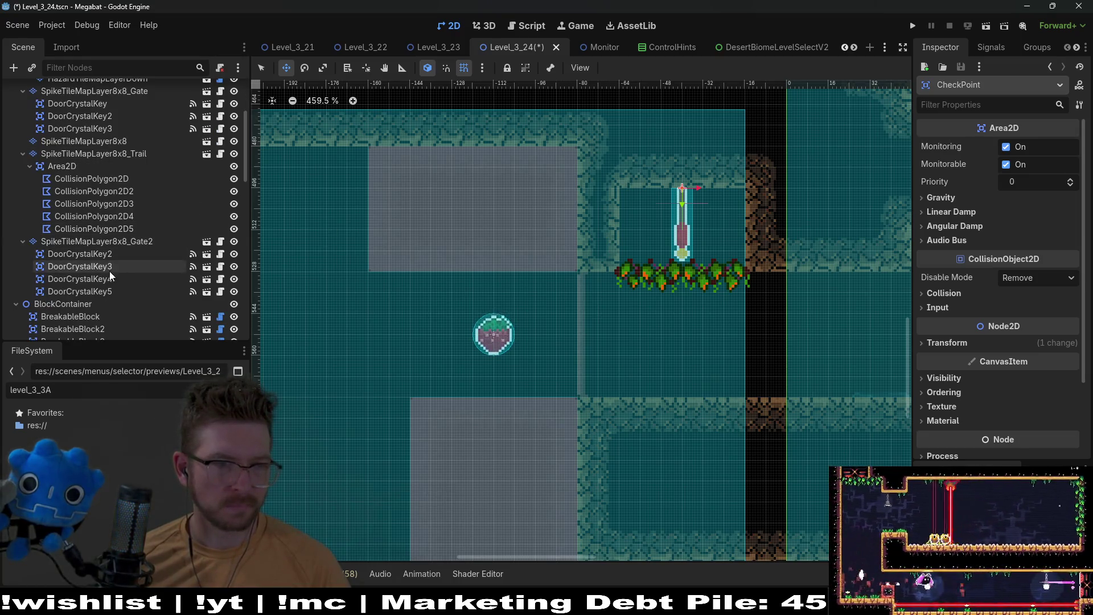
scroll(105, 272, down, 5)
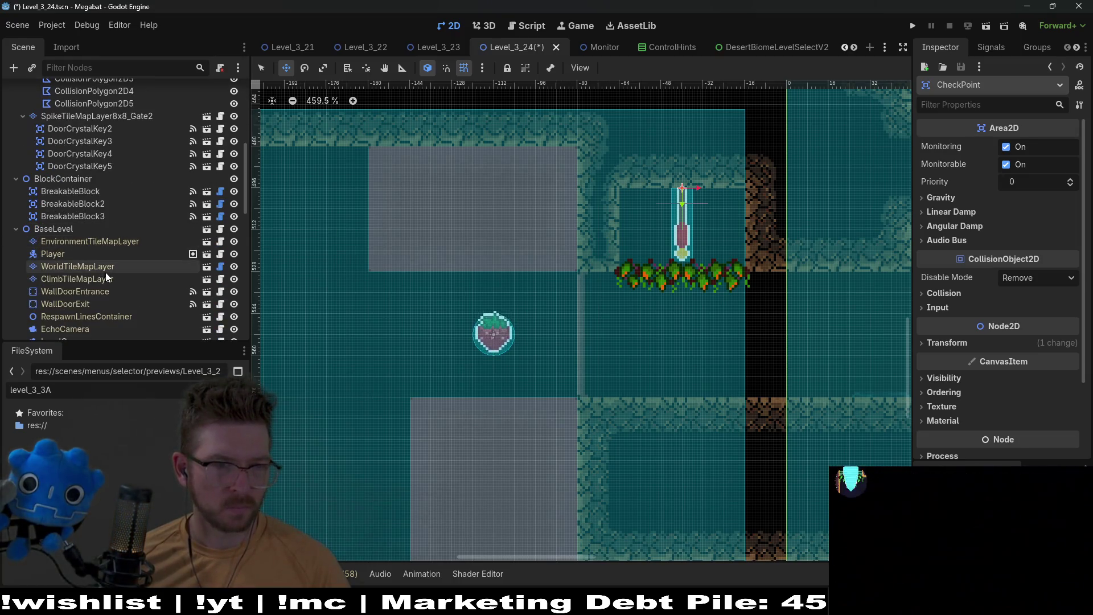
Inspect the WallDoorEntrance and EchoCamera nodes, then select ClimbTileMapLayer for painting
click(101, 291)
scroll(120, 291, down, 3)
click(108, 267)
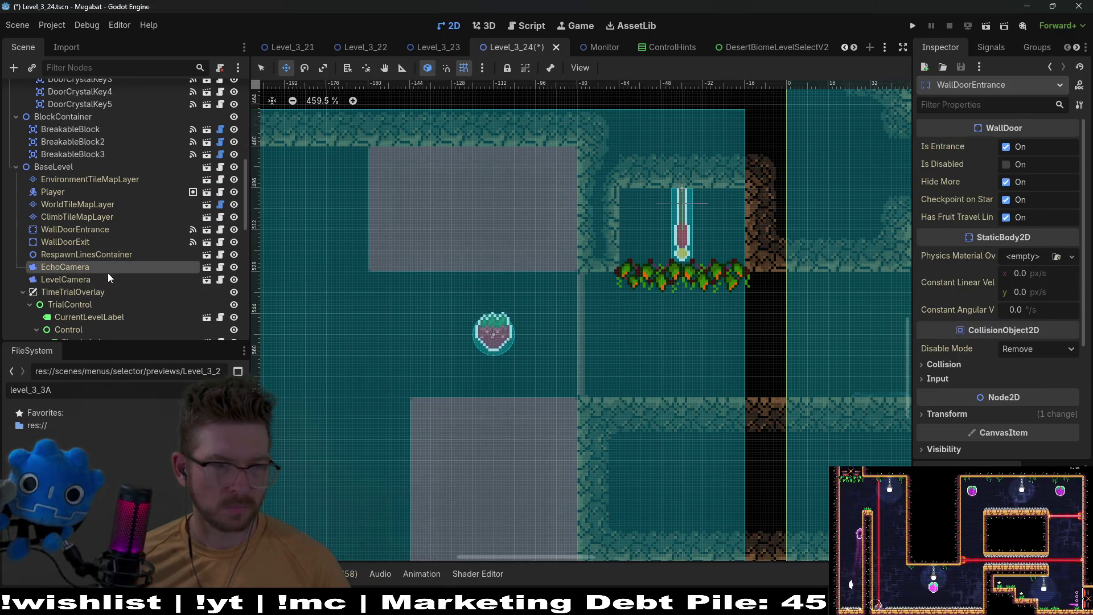
click(99, 218)
Paint DESERT climbing plants across the nook top, extend them one tile left, and save Level_3_24
click(300, 480)
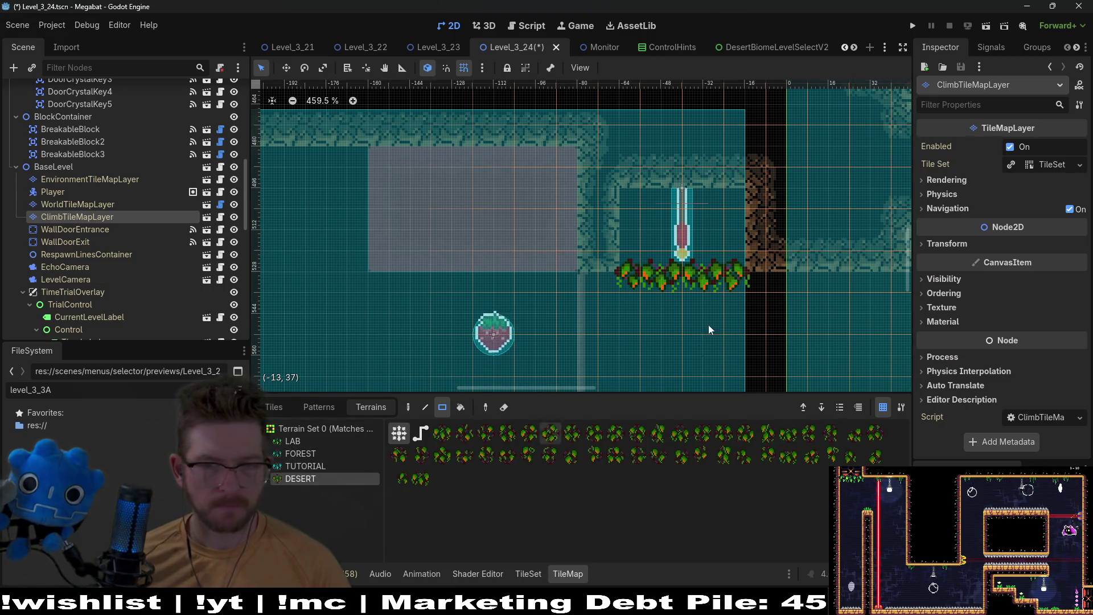
drag(687, 205, 737, 197)
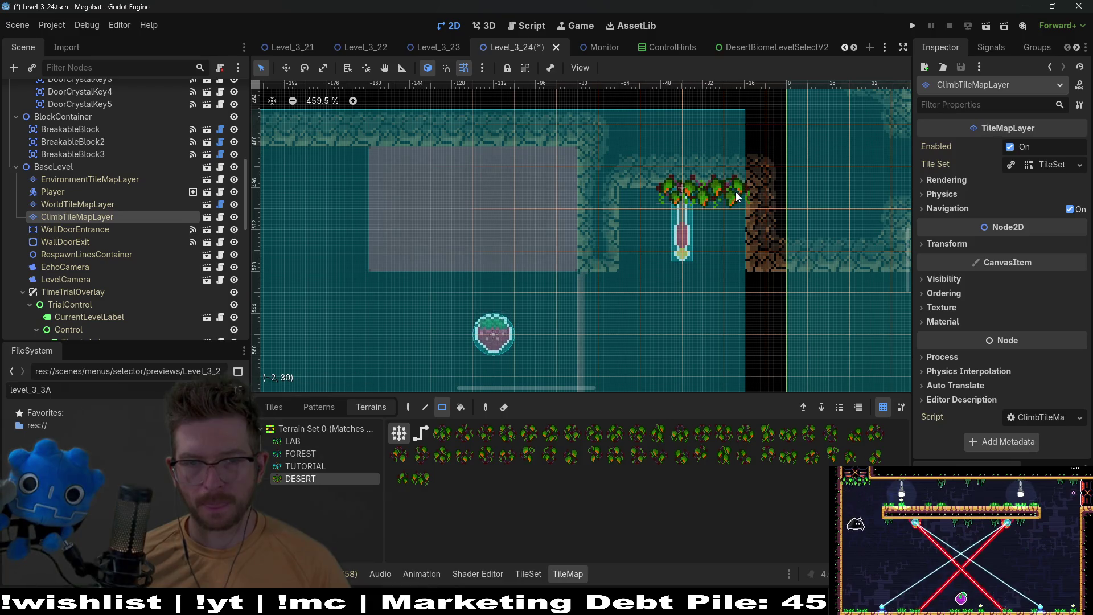
click(627, 193)
scroll(706, 239, down, 4)
scroll(727, 203, up, 1)
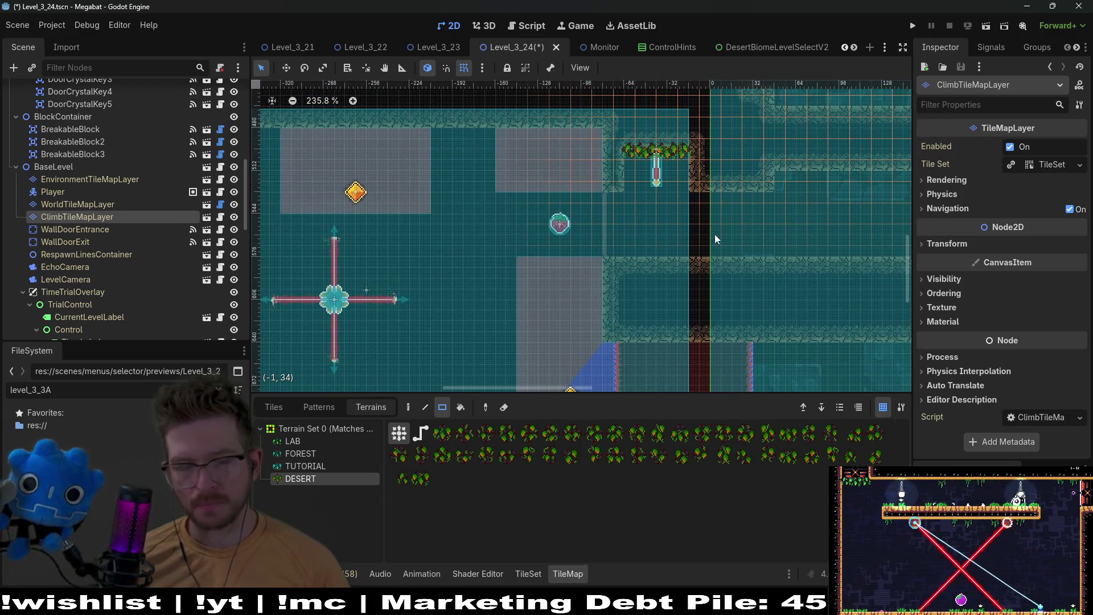
key(ctrl+s)
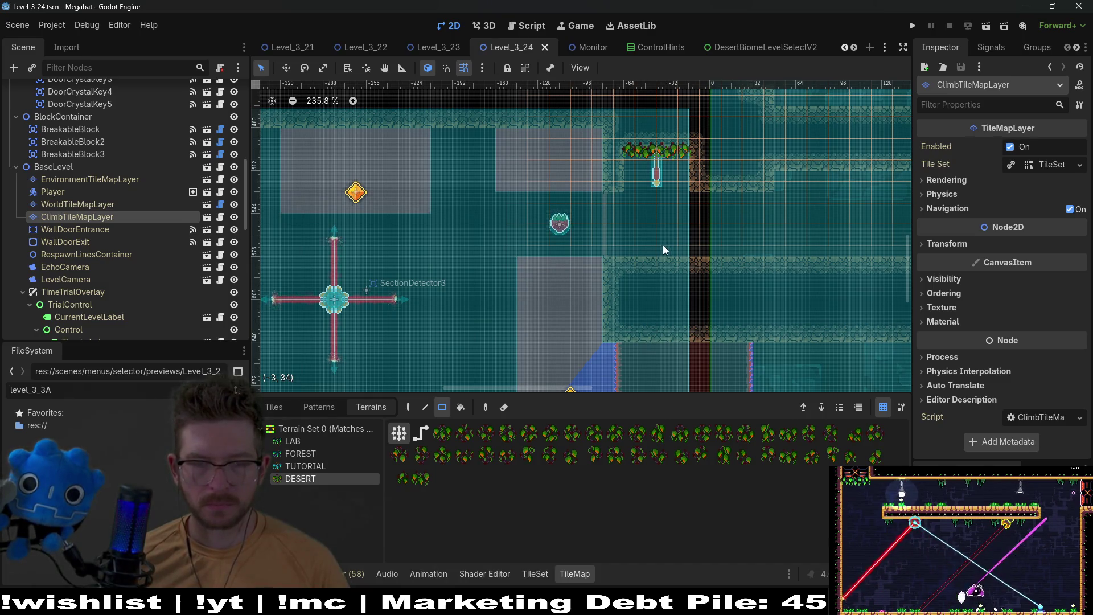
scroll(663, 245, down, 2)
Run the scene and swing the bat through the first rooms into the next room
click(990, 27)
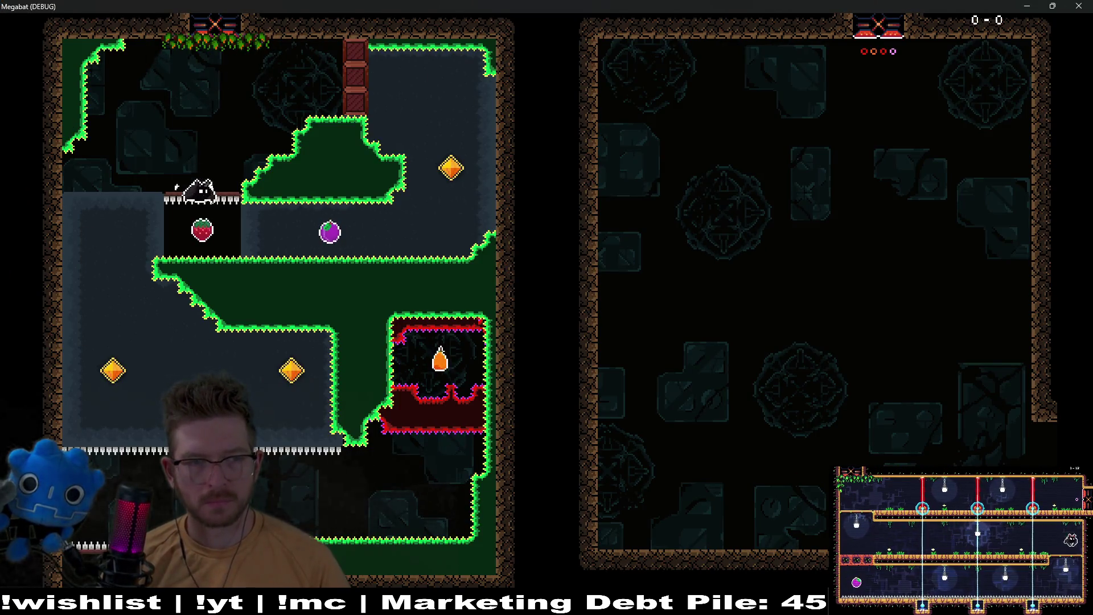
key(Right)
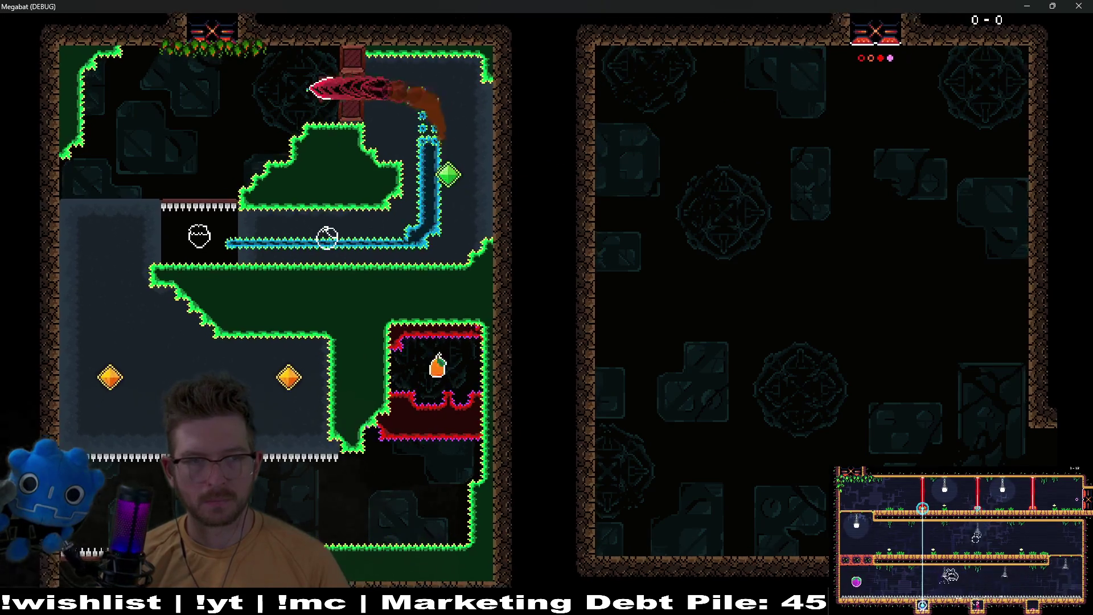
key(Left)
key(Right)
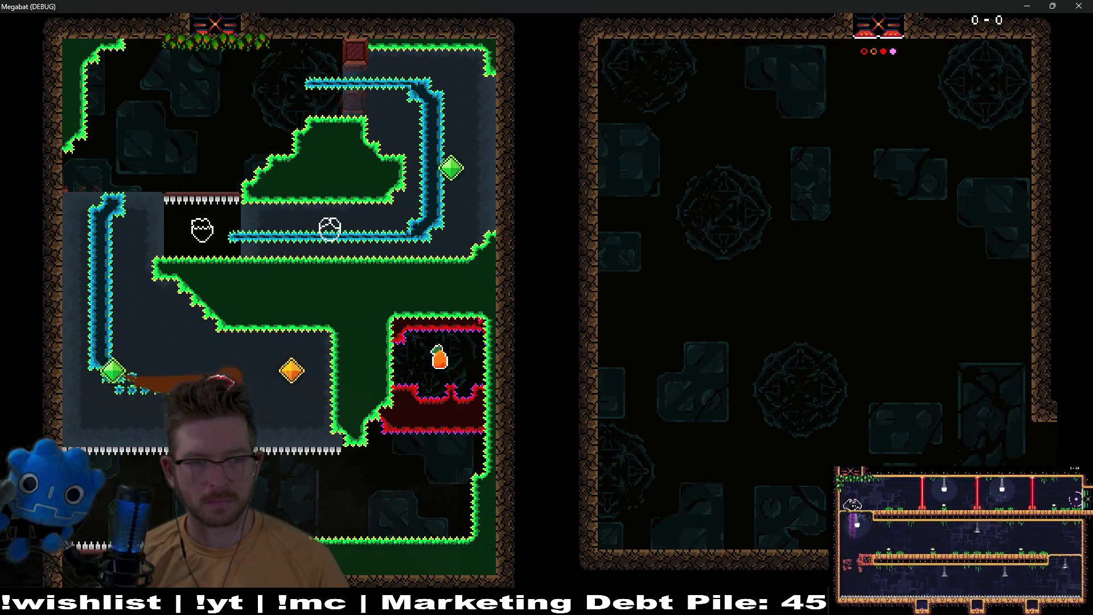
key(Right)
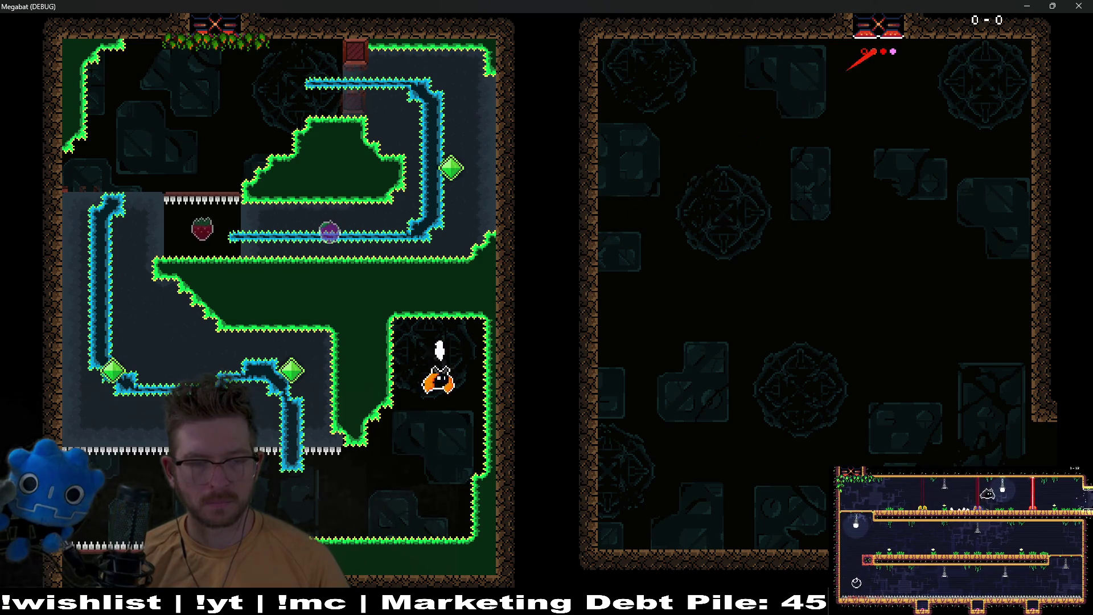
key(Left)
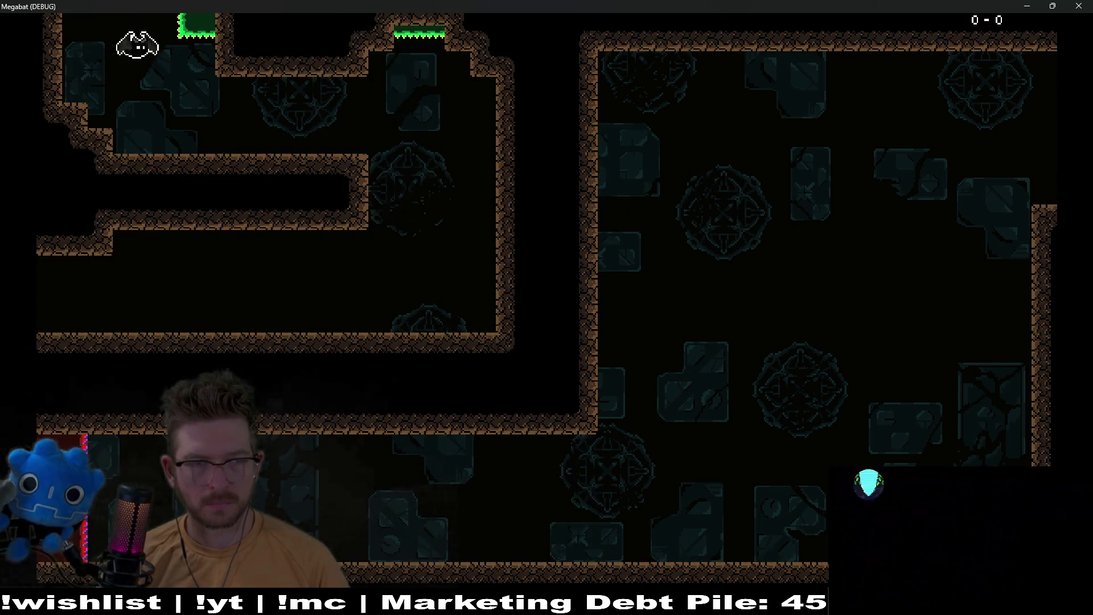
key(Right)
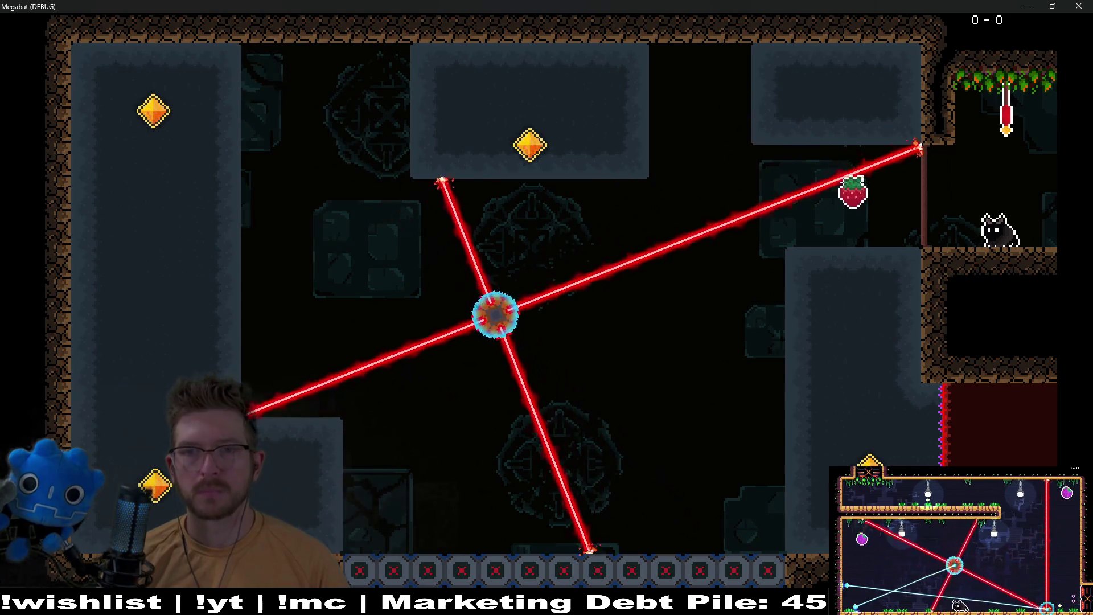
Fly up to activate the checkpoint flag, then move along the flag ledge
key(space)
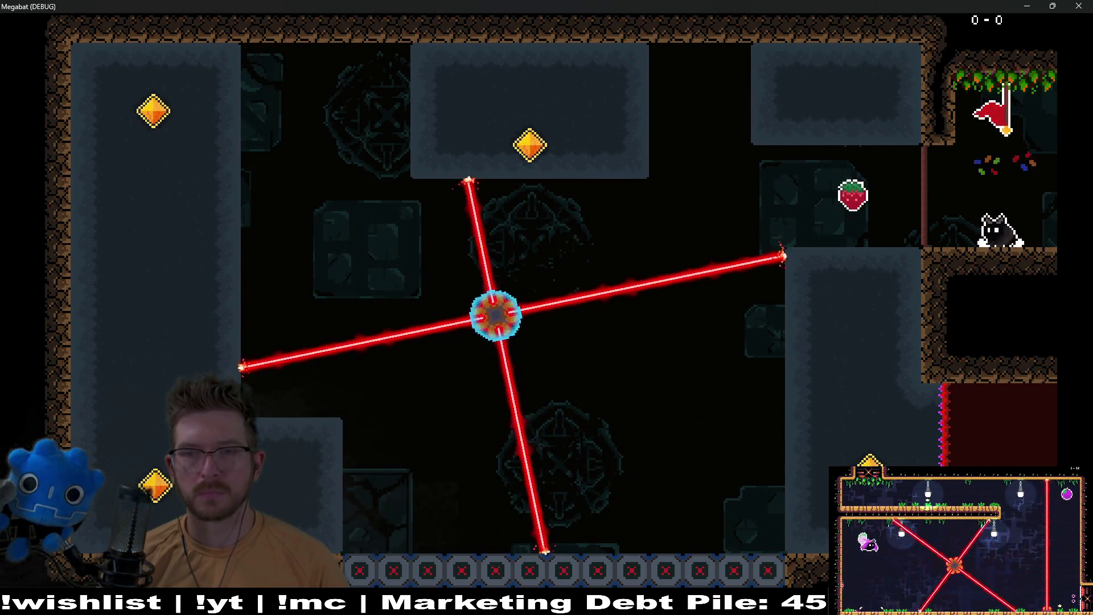
key(Right)
key(space)
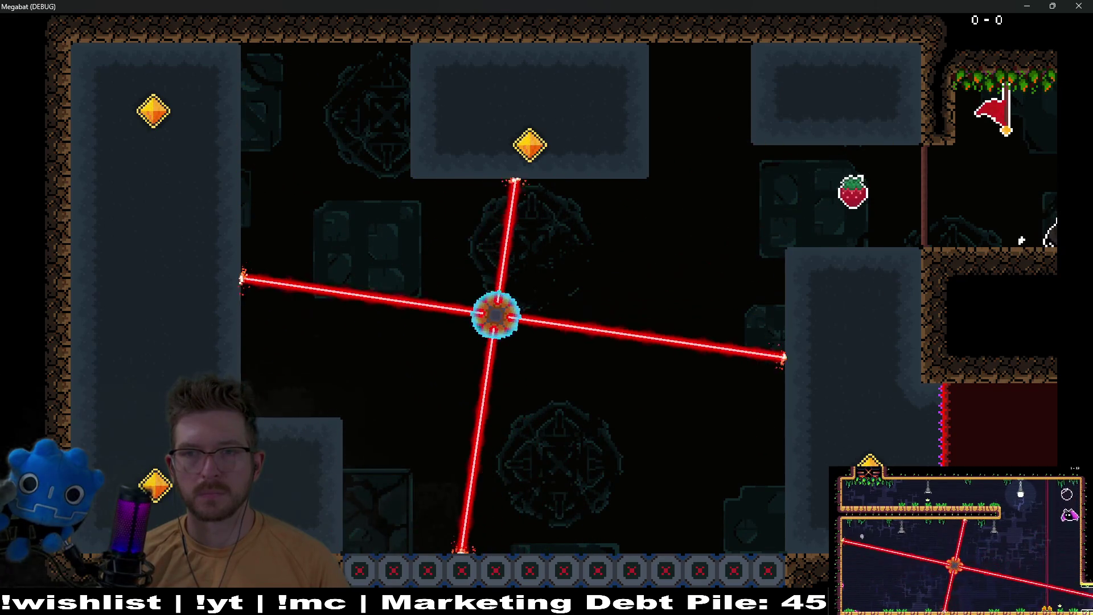
key(Left)
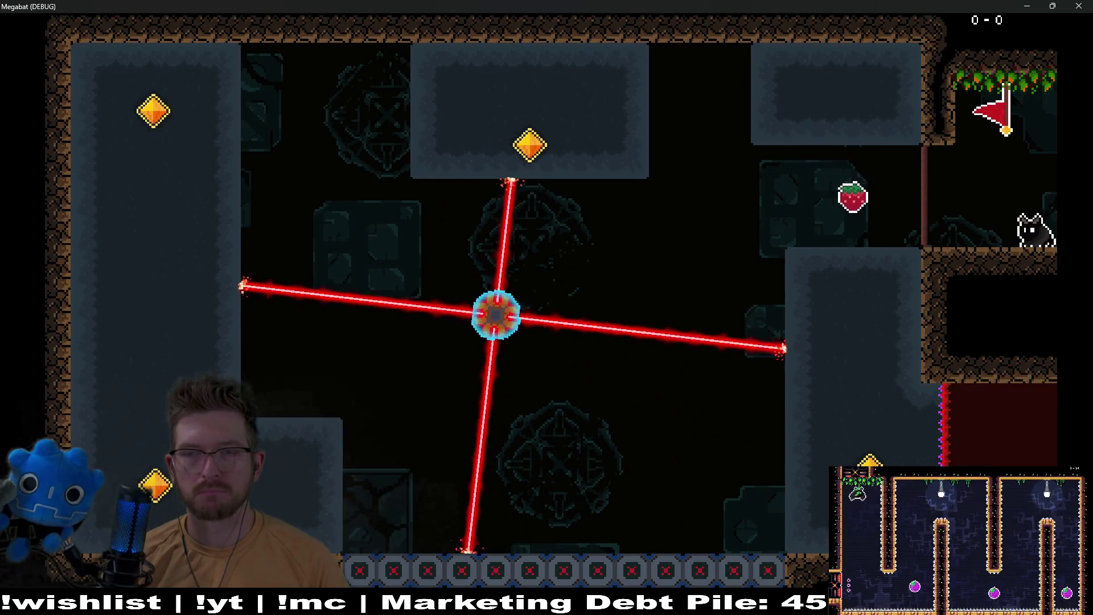
key(Left)
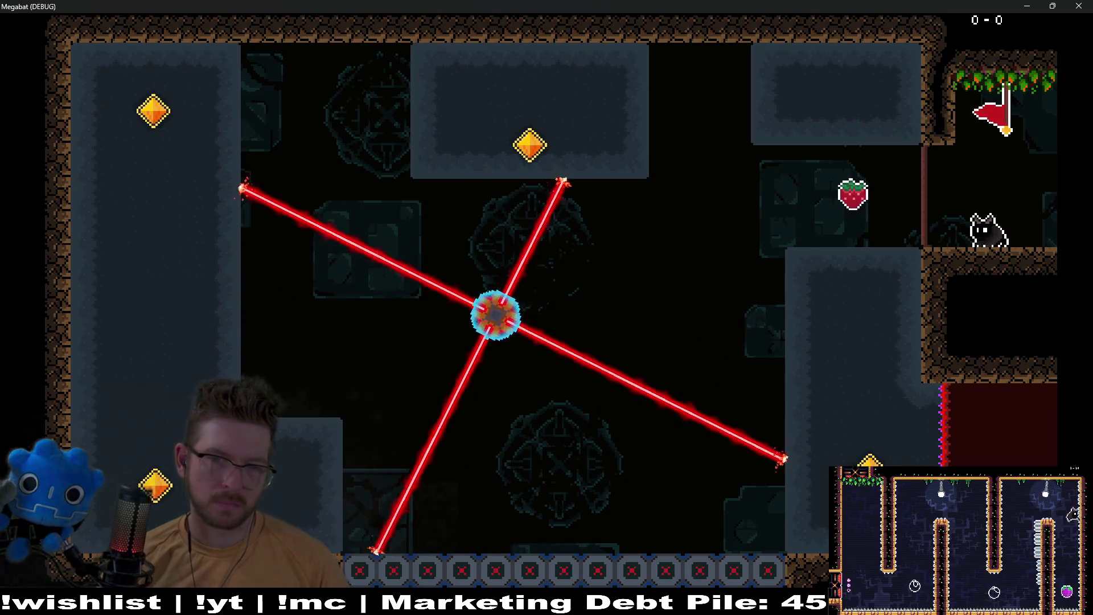
Collect the strawberries and gems around the rotating lasers, ending along the bottom right
key(Left)
key(space)
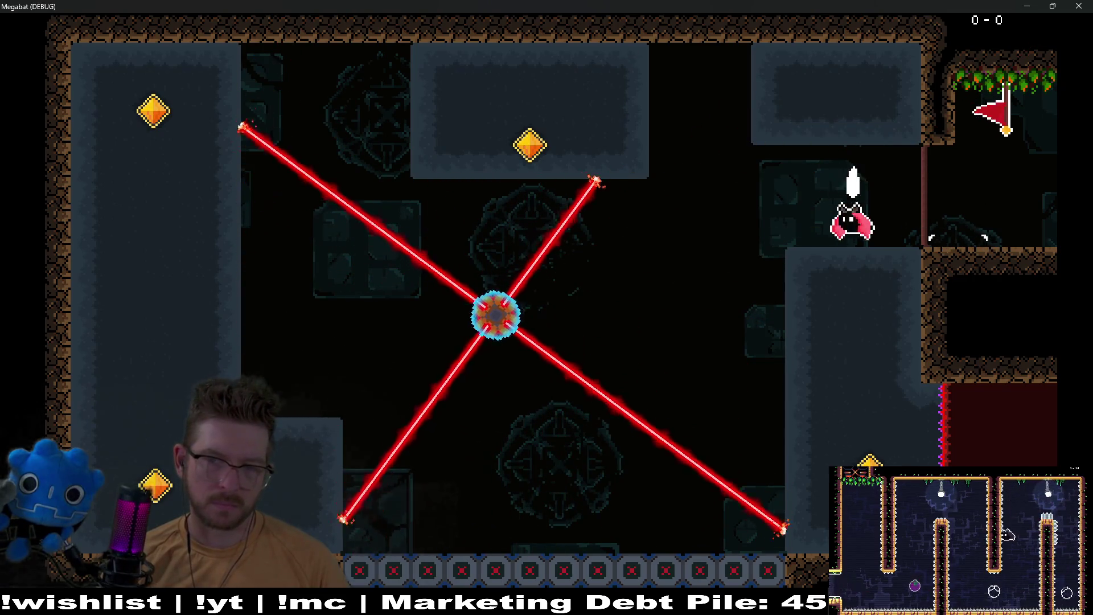
key(Down)
key(Left)
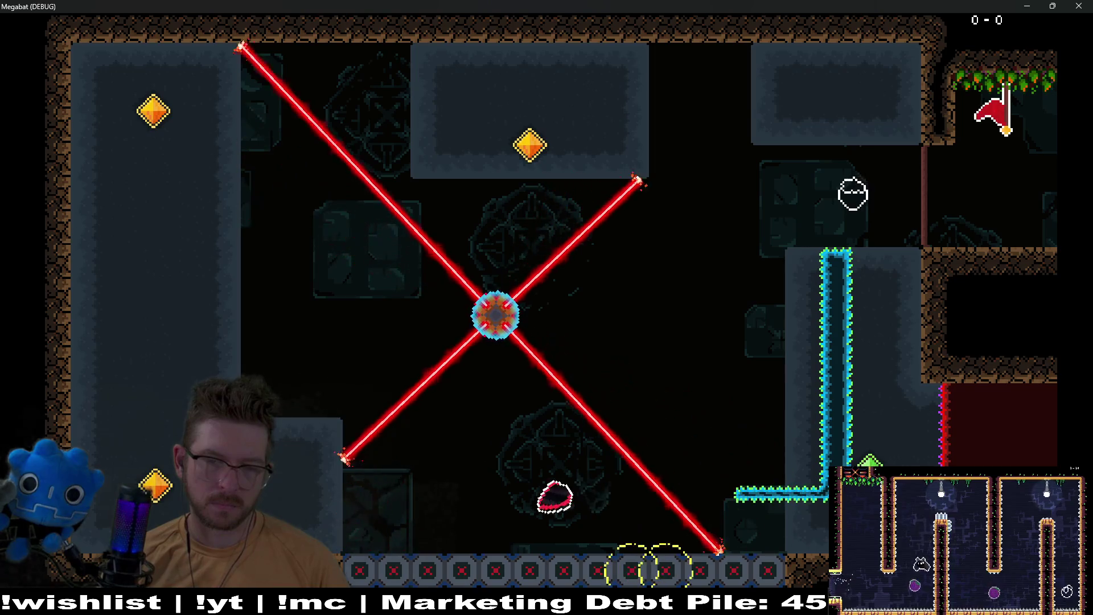
key(Up)
key(Left)
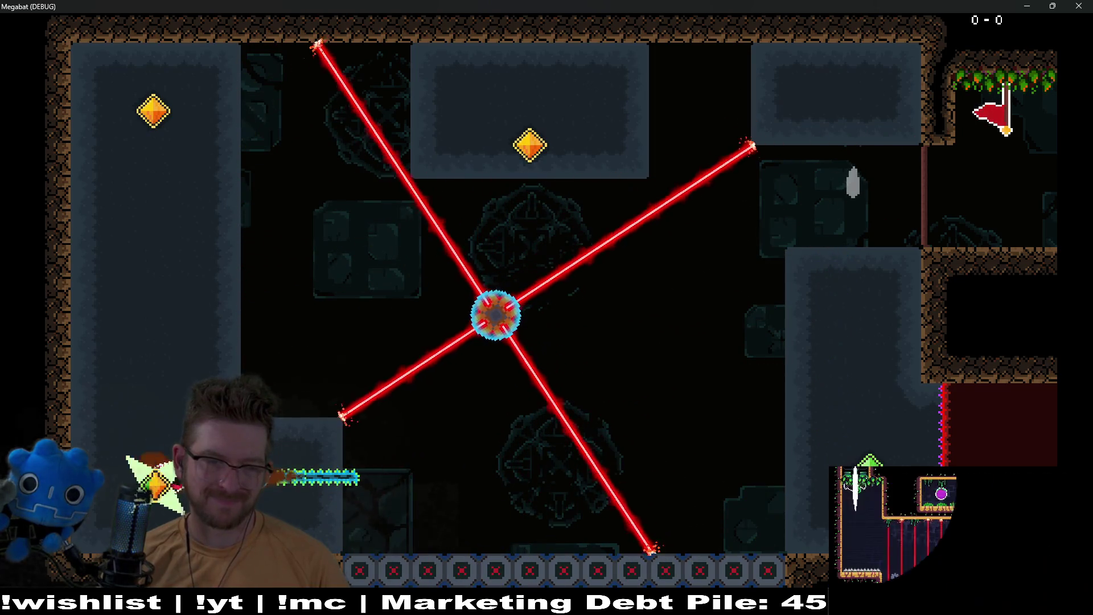
key(Up)
key(Right)
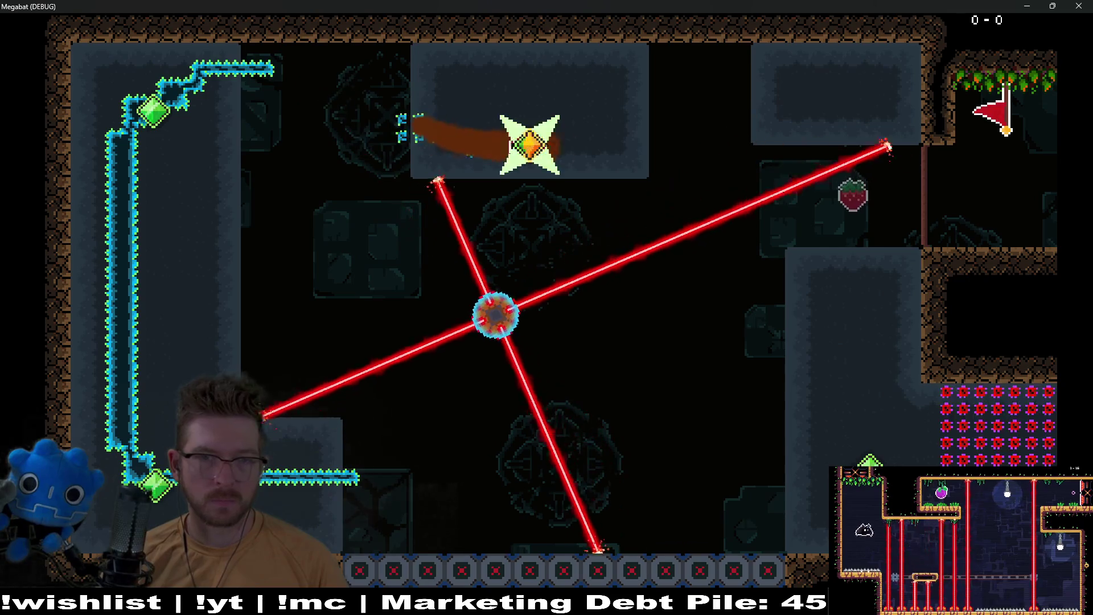
key(Right)
key(Down)
key(Right)
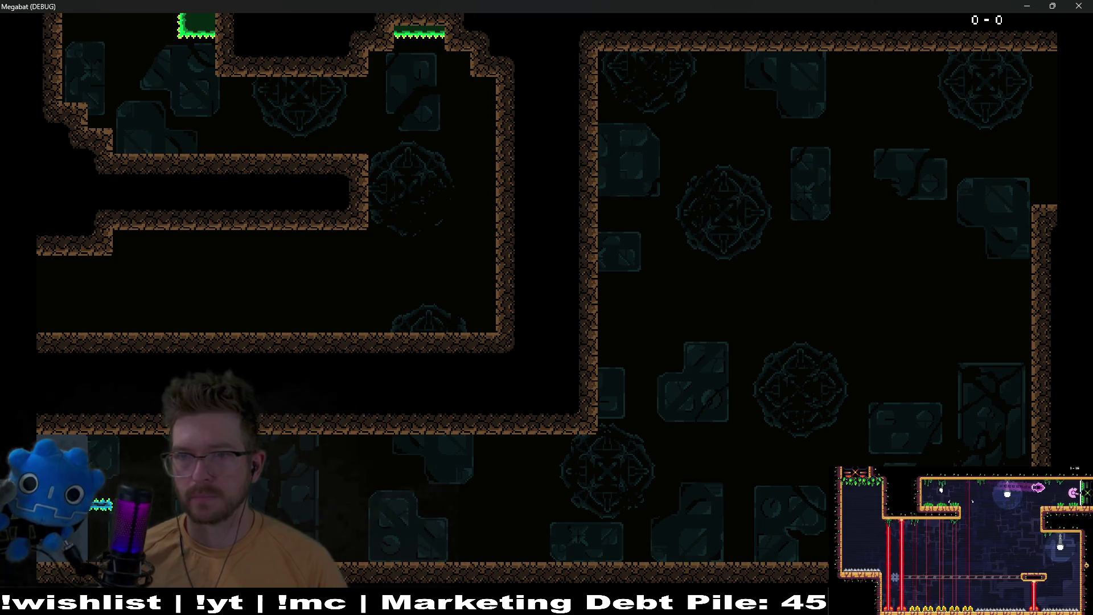
Close the Megabat (DEBUG) window to return to the Level_3_24 scene in the editor
click(1086, 6)
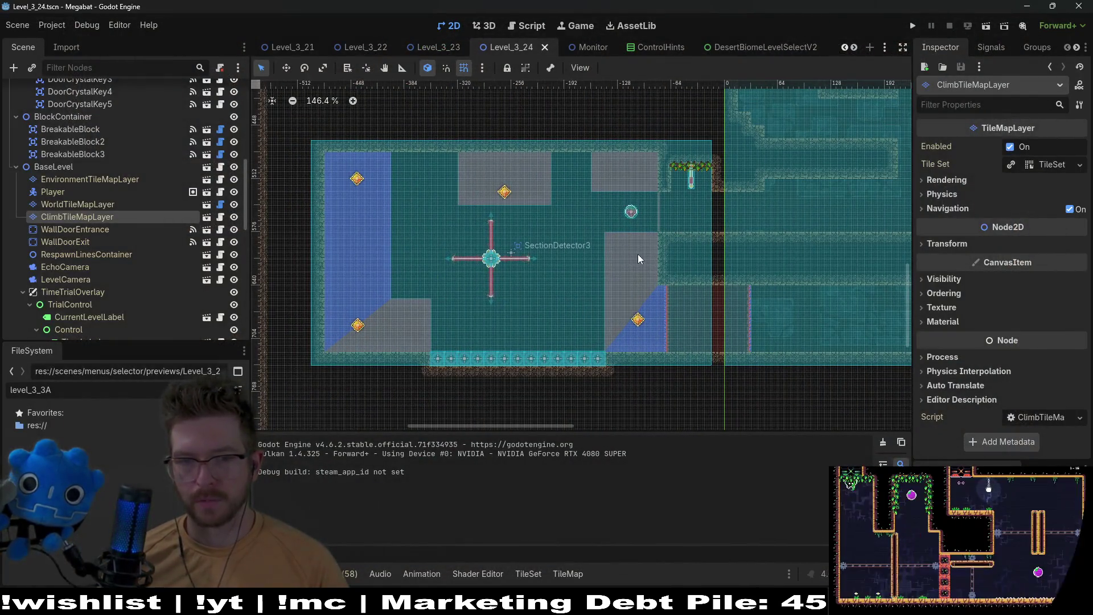